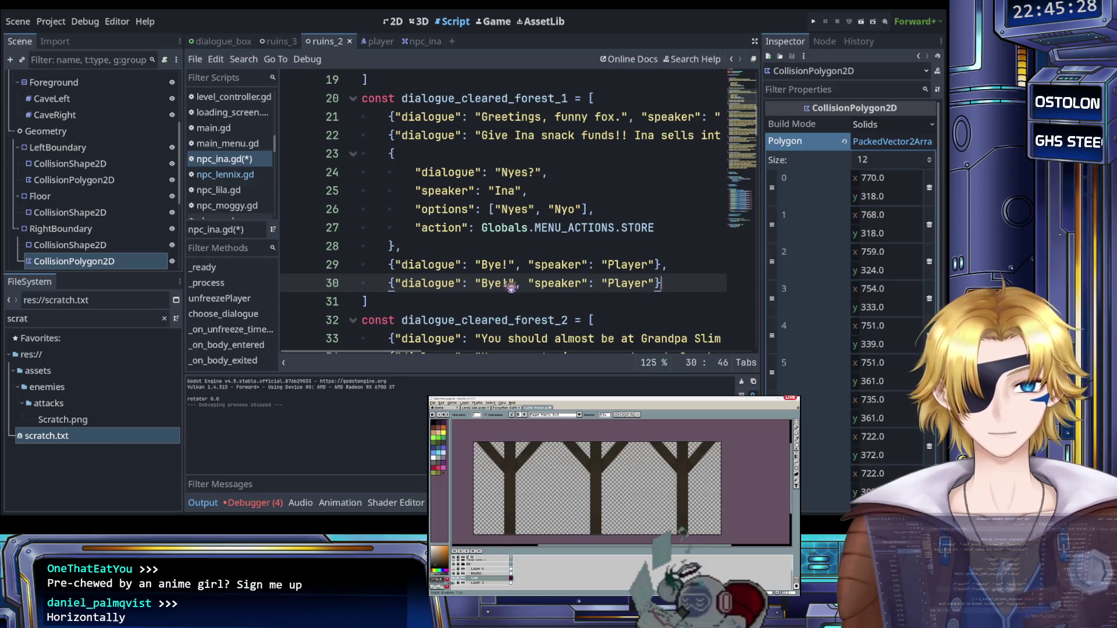
Step: Replace "Bye!" on line 30 with the laughter text "He he he he ..."
{"action": "type", "text": "he he he he"}
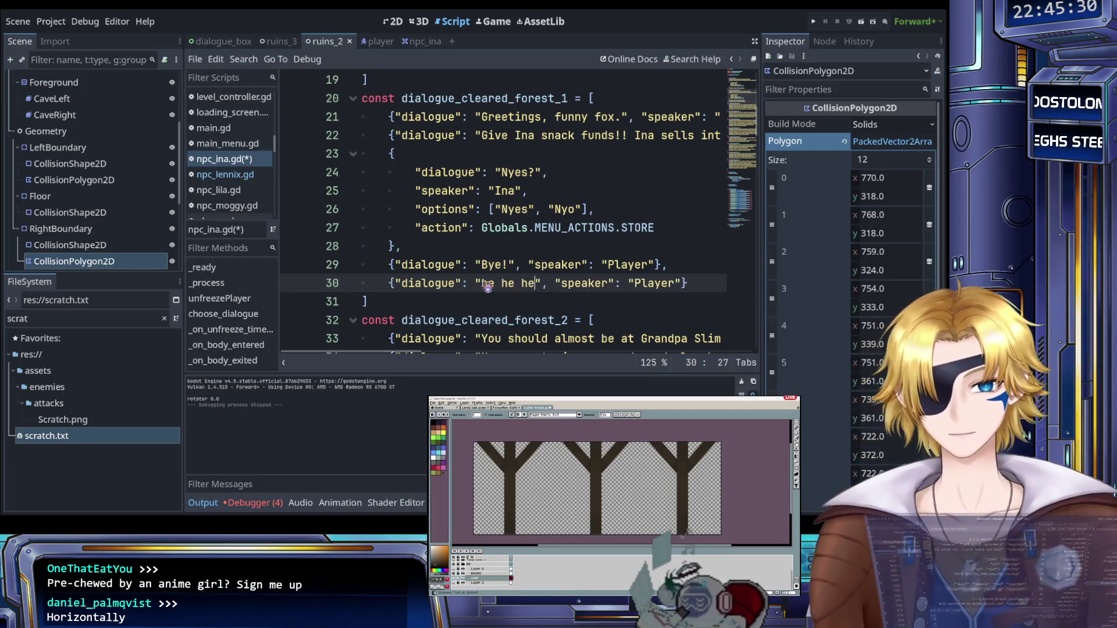
{"action": "left_click", "coordinate": [489, 285]}
{"action": "key", "text": "BackSpace"}
{"action": "type", "text": "H"}
{"action": "left_click", "coordinate": [557, 284]}
{"action": "type", "text": "..."}
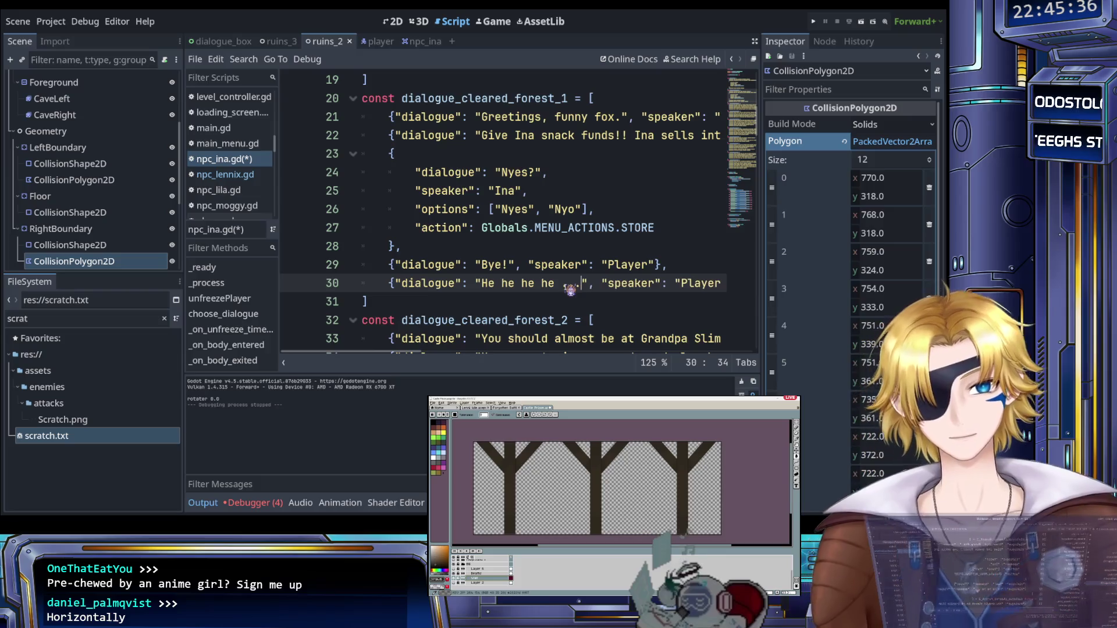
Step: Change line 30's speaker from Player to Ina and save npc_ina.gd
{"action": "scroll", "coordinate": [564, 286], "scroll_direction": "right", "scroll_amount": 3}
{"action": "double_click", "coordinate": [554, 284]}
{"action": "type", "text": "Ina"}
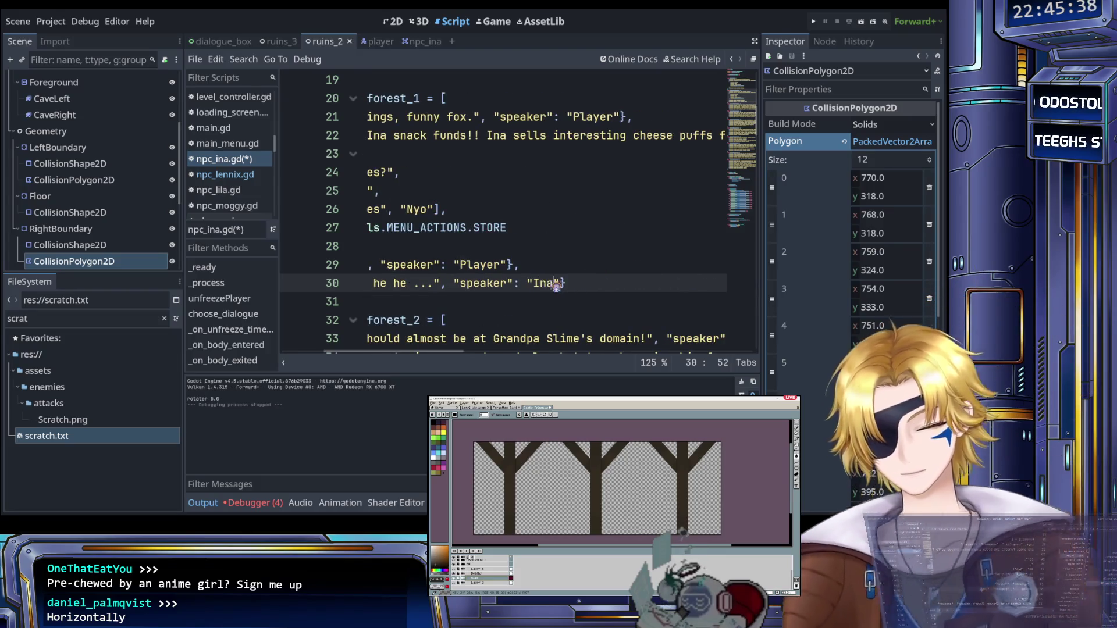
{"action": "key", "text": "ctrl+s"}
{"action": "scroll", "coordinate": [549, 307], "scroll_direction": "left", "scroll_amount": 3}
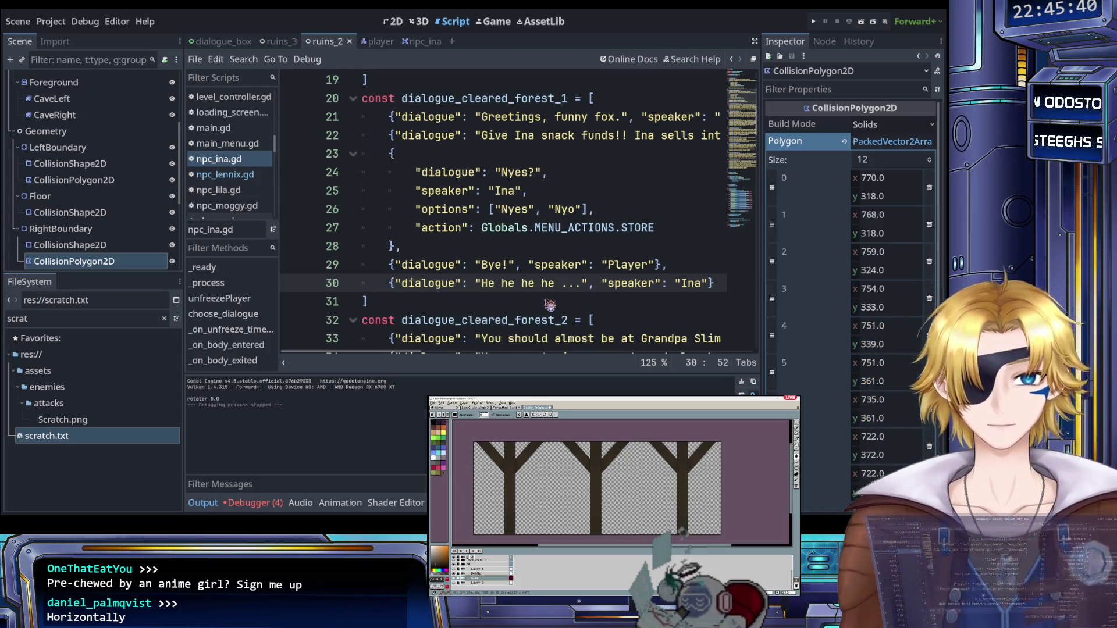
{"action": "scroll", "coordinate": [547, 301], "scroll_direction": "down", "scroll_amount": 2}
{"action": "scroll", "coordinate": [547, 301], "scroll_direction": "up", "scroll_amount": 4}
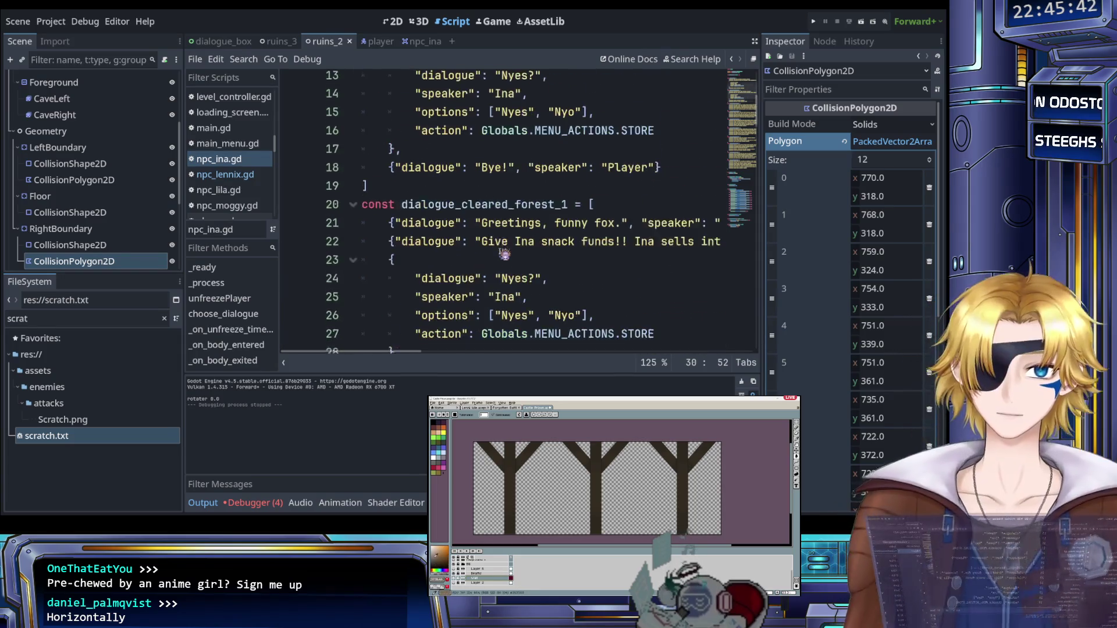
{"action": "scroll", "coordinate": [489, 253], "scroll_direction": "down", "scroll_amount": 3}
{"action": "mouse_move", "coordinate": [468, 249]}
{"action": "left_mouse_down"}
{"action": "mouse_move", "coordinate": [375, 199]}
{"action": "mouse_move", "coordinate": [364, 158]}
{"action": "left_mouse_up"}
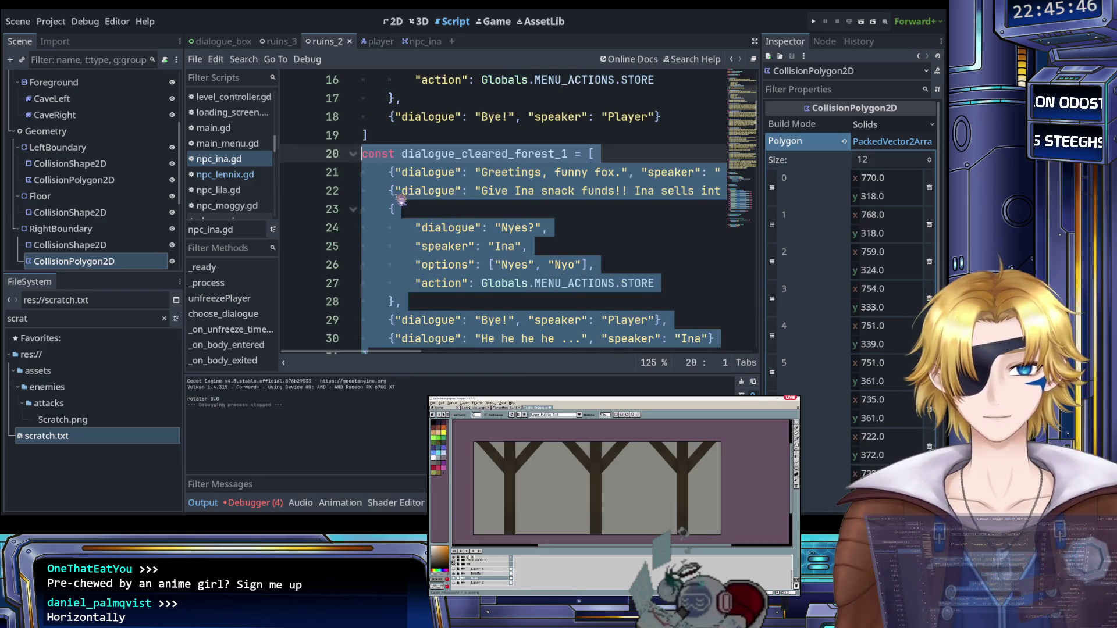
Step: Paste the forest_1 greeting, snack-funds pitch and Nyes/Nyo choice over dialogue_cleared_forest_2's old entries
{"action": "left_click", "coordinate": [448, 207]}
{"action": "scroll", "coordinate": [452, 205], "scroll_direction": "up", "scroll_amount": 3}
{"action": "scroll", "coordinate": [452, 205], "scroll_direction": "down", "scroll_amount": 3}
{"action": "mouse_move", "coordinate": [389, 172]}
{"action": "left_mouse_down"}
{"action": "mouse_move", "coordinate": [486, 248]}
{"action": "mouse_move", "coordinate": [486, 230]}
{"action": "mouse_move", "coordinate": [546, 229]}
{"action": "left_mouse_up"}
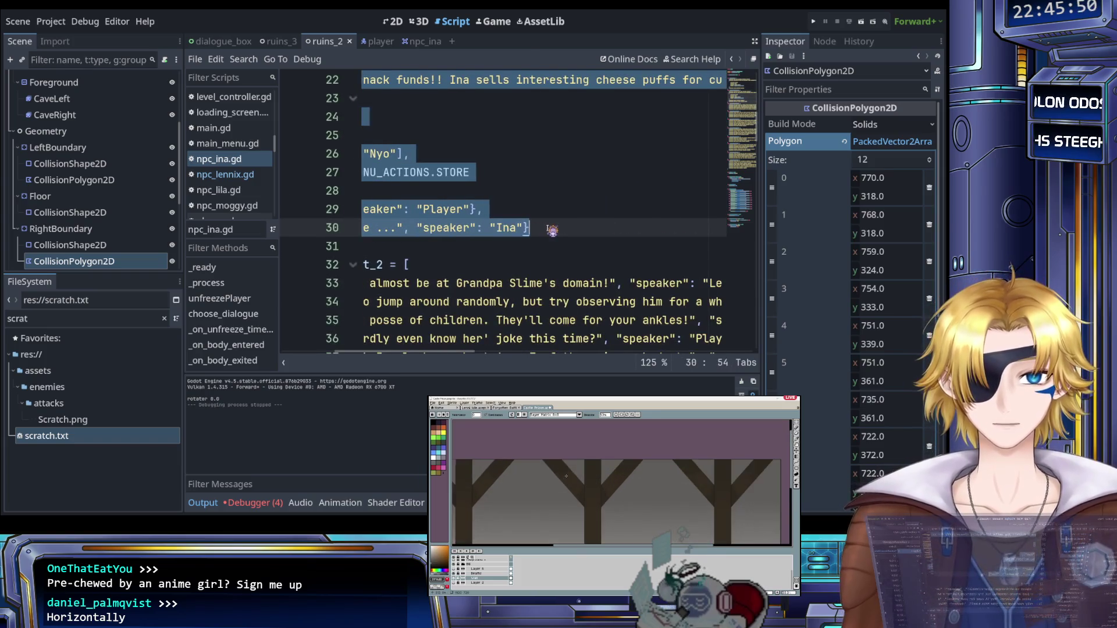
{"action": "scroll", "coordinate": [524, 233], "scroll_direction": "left", "scroll_amount": 2}
{"action": "scroll", "coordinate": [455, 244], "scroll_direction": "down", "scroll_amount": 2}
{"action": "mouse_move", "coordinate": [388, 172]}
{"action": "left_mouse_down"}
{"action": "mouse_move", "coordinate": [454, 208]}
{"action": "mouse_move", "coordinate": [455, 245]}
{"action": "mouse_move", "coordinate": [724, 245]}
{"action": "mouse_move", "coordinate": [512, 243]}
{"action": "mouse_move", "coordinate": [554, 243]}
{"action": "left_mouse_up"}
{"action": "key", "text": "ctrl+v"}
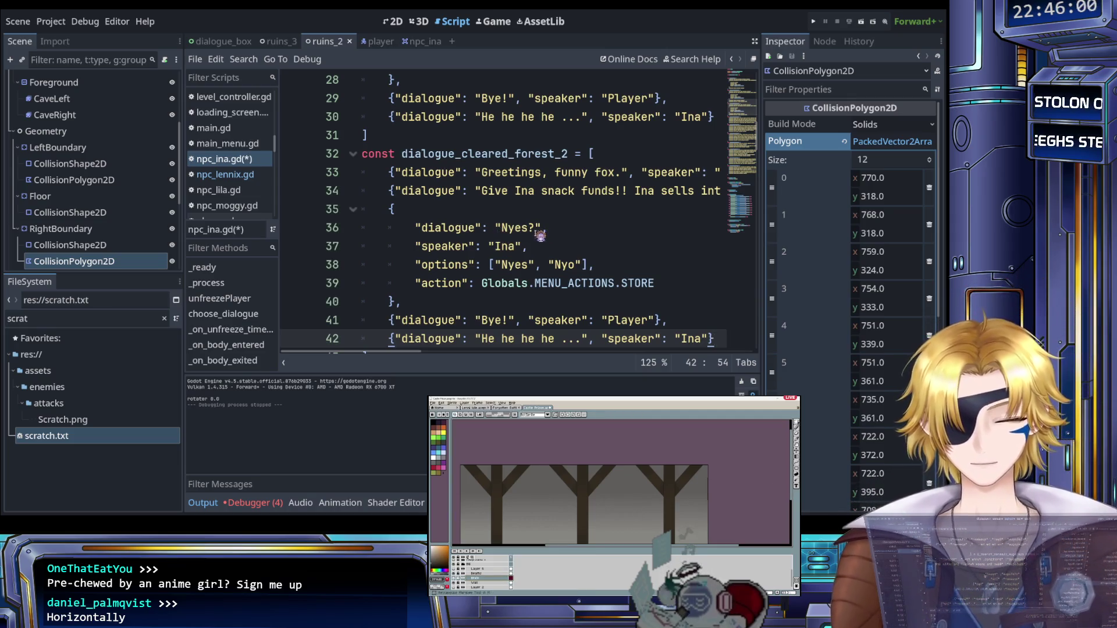
{"action": "scroll", "coordinate": [541, 235], "scroll_direction": "up", "scroll_amount": 1}
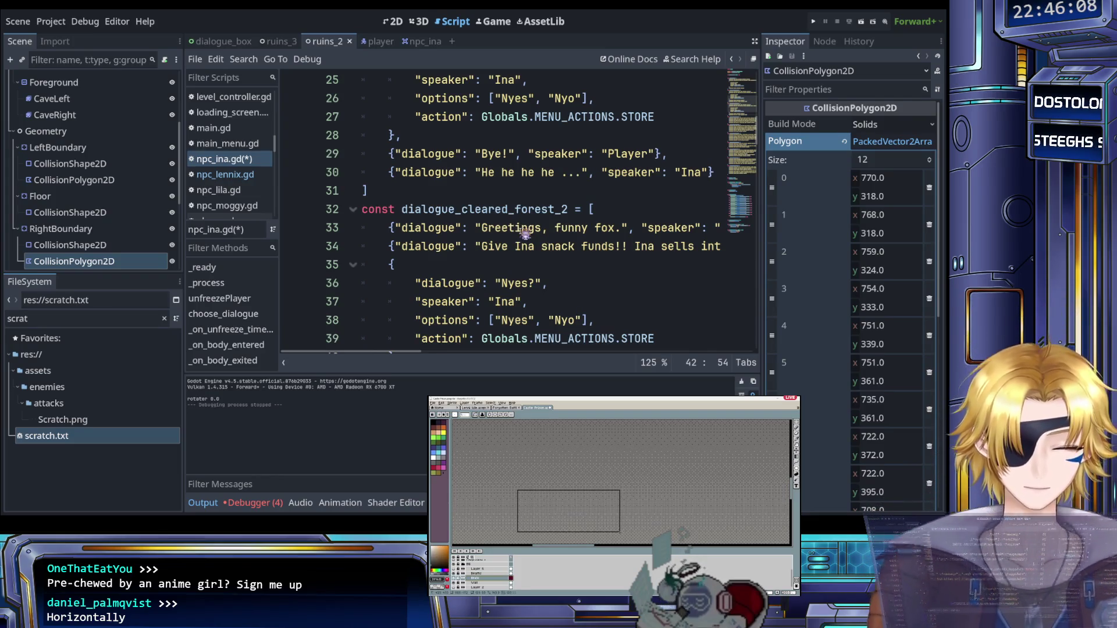
{"action": "left_click_drag", "start_coordinate": [487, 246], "coordinate": [557, 247]}
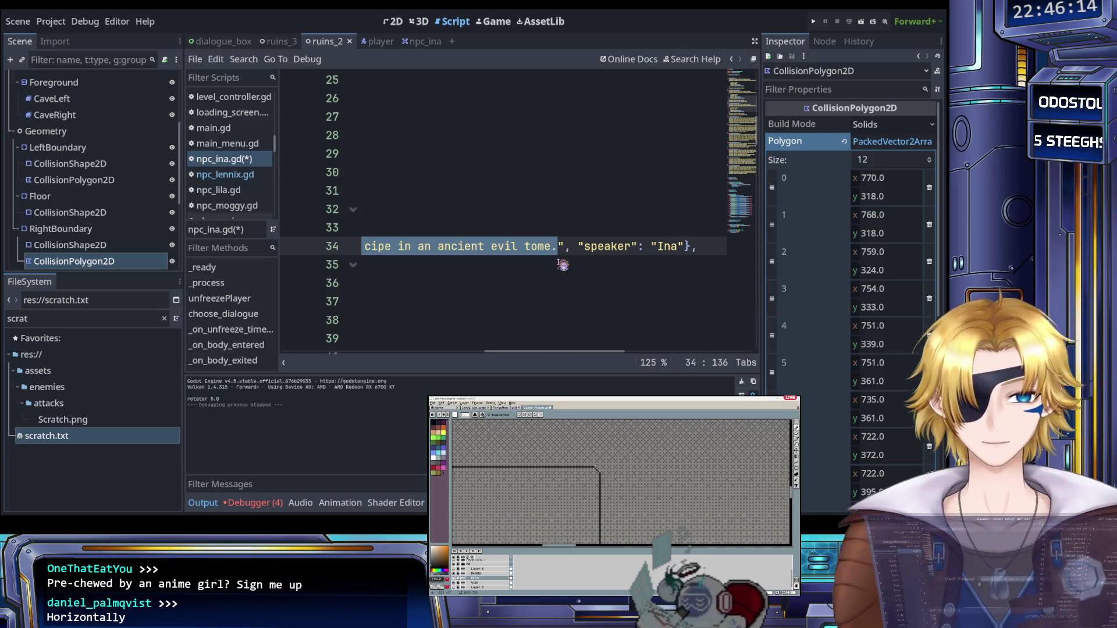
Step: Replace line 34's snack-funds text with "Ina found " and run the project
{"action": "key", "text": "BackSpace"}
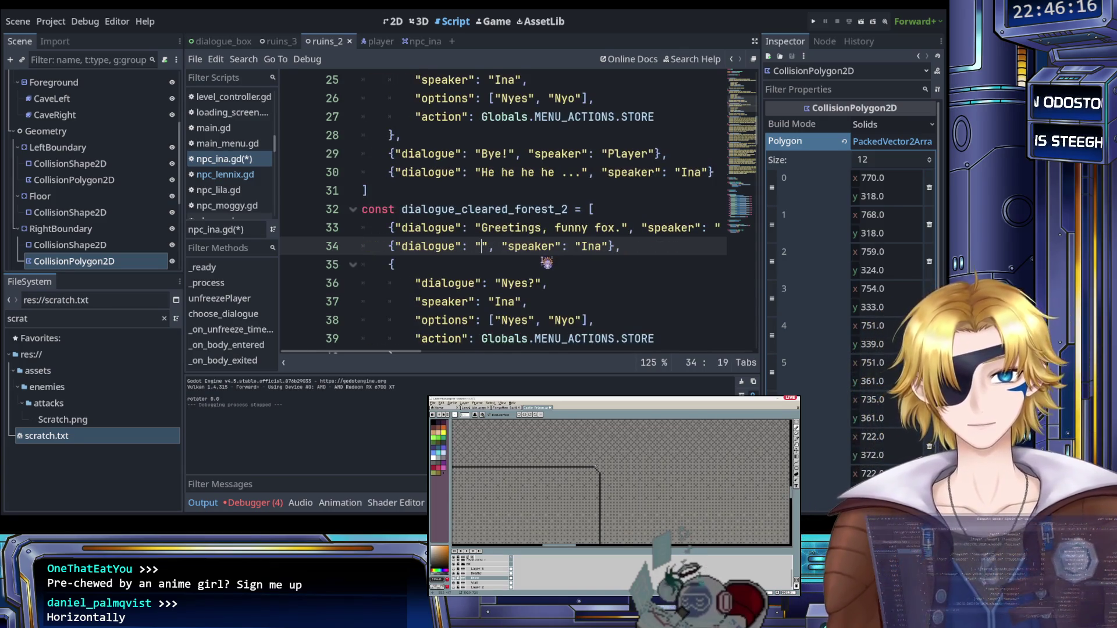
{"action": "type", "text": "Ina found"}
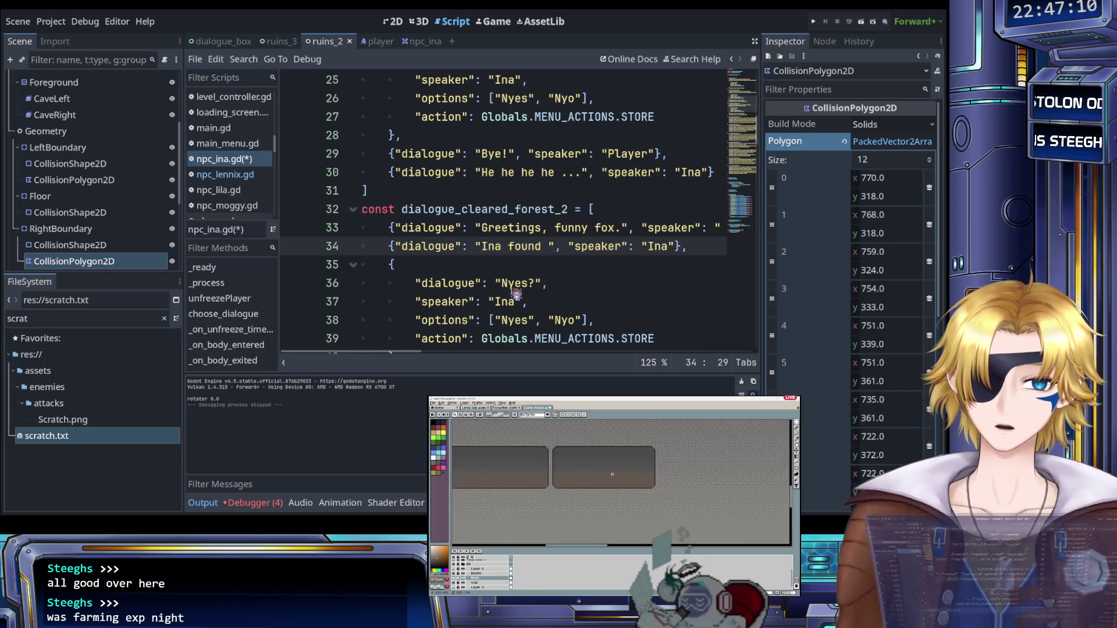
{"action": "left_click", "coordinate": [817, 22]}
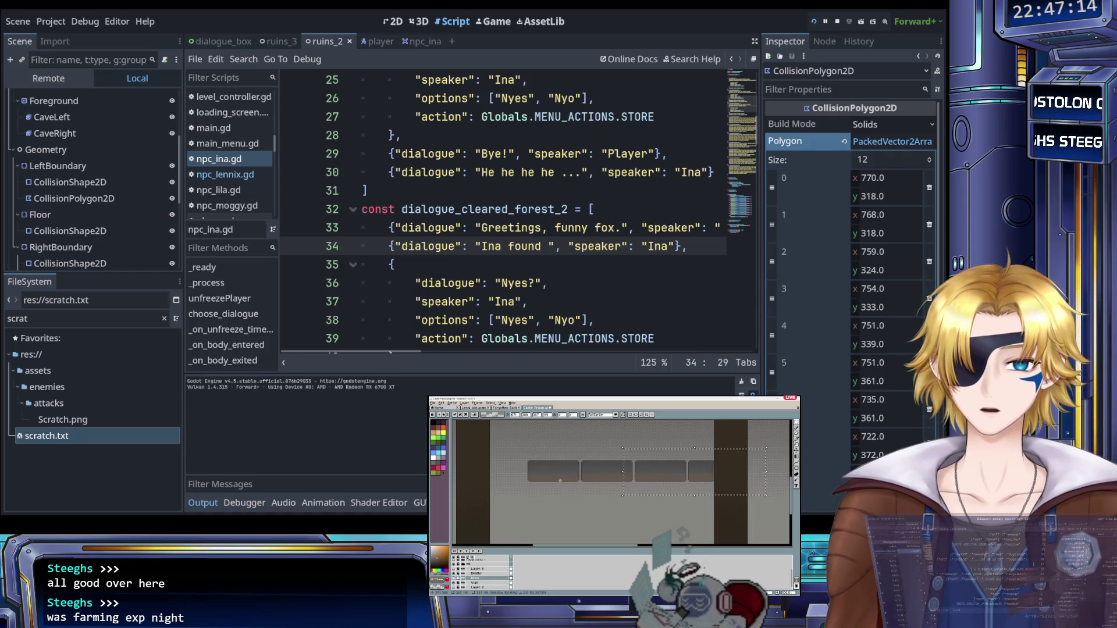
Step: Start the game from its main menu and enter The Ruins level
{"action": "key", "text": "Return"}
{"action": "key", "text": "Up"}
{"action": "key", "text": "Up"}
{"action": "key", "text": "Up"}
{"action": "key", "text": "Down"}
{"action": "key", "text": "Down"}
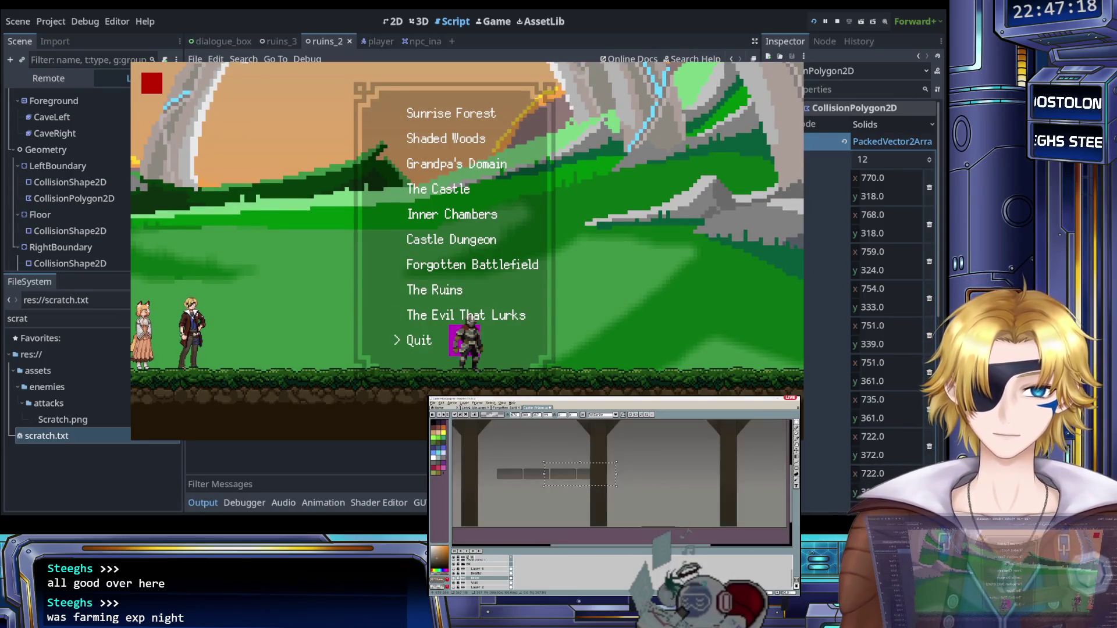
{"action": "key", "text": "Return"}
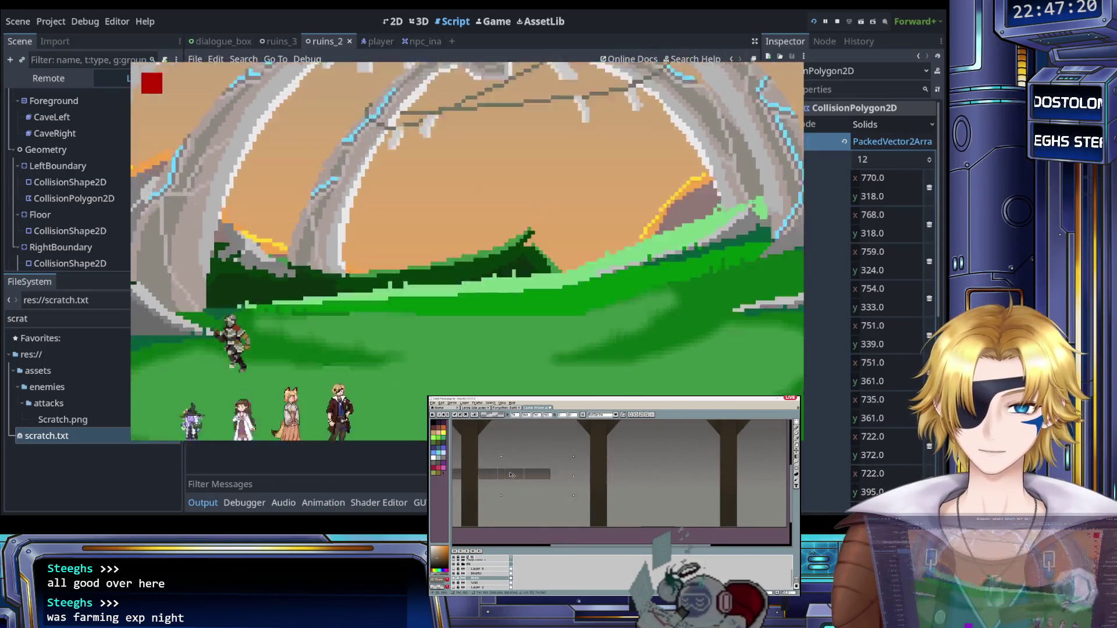
{"action": "key", "text": "Return"}
{"action": "key", "text": "Return"}
{"action": "key", "text": "Return"}
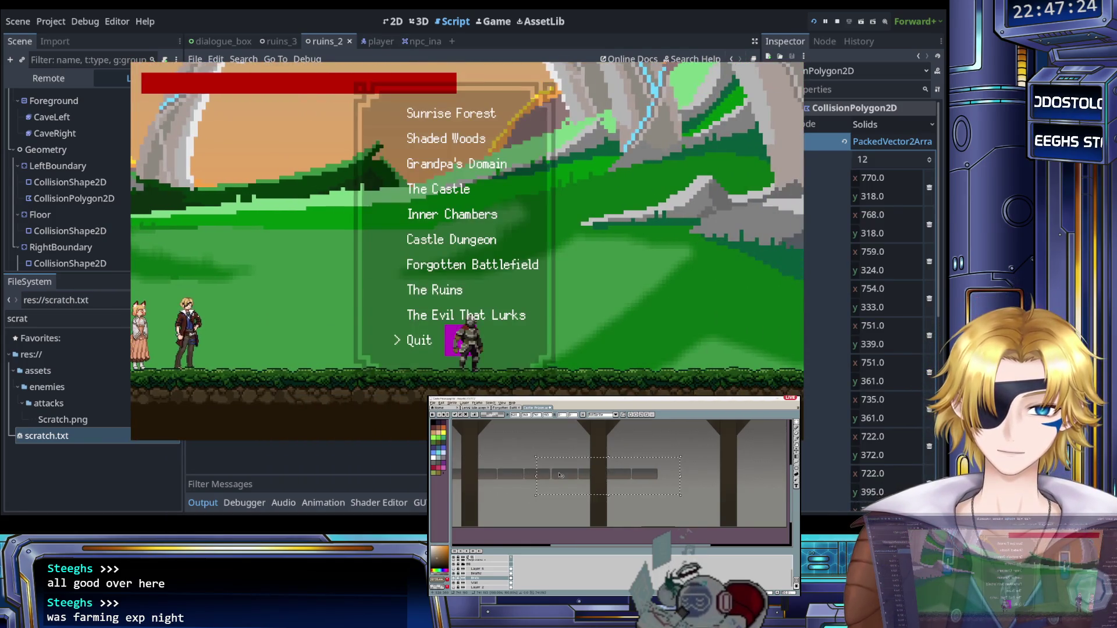
{"action": "key", "text": "Return"}
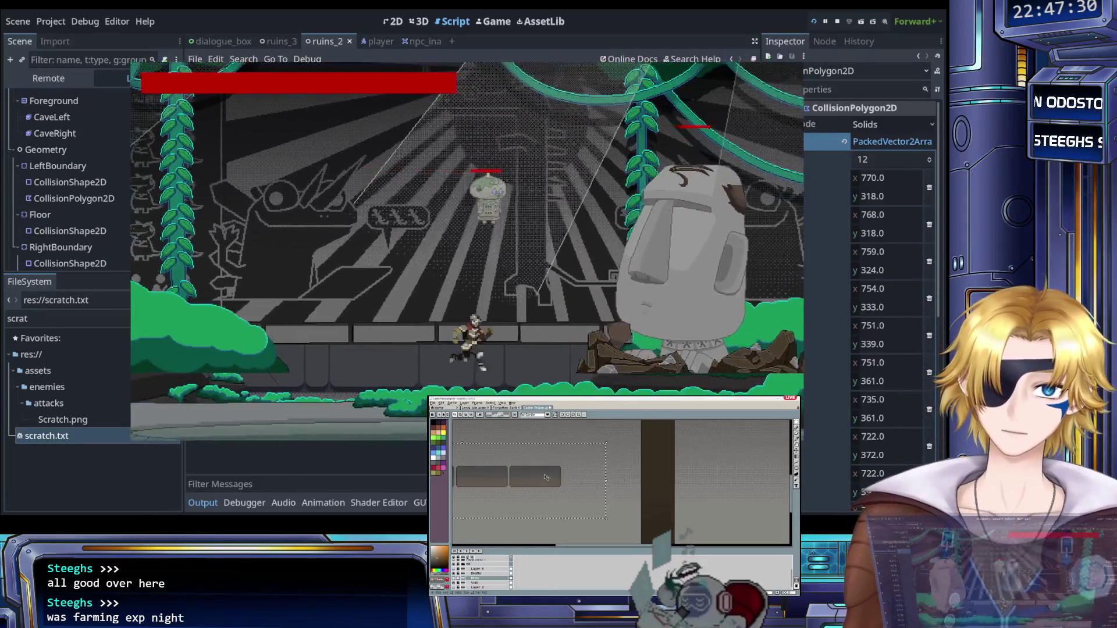
Step: Play through the ruins and defeat the rock statue until "You Win!" appears
{"action": "left_click_drag", "start_coordinate": [601, 476], "coordinate": [577, 476]}
{"action": "left_click_drag", "start_coordinate": [501, 473], "coordinate": [685, 474]}
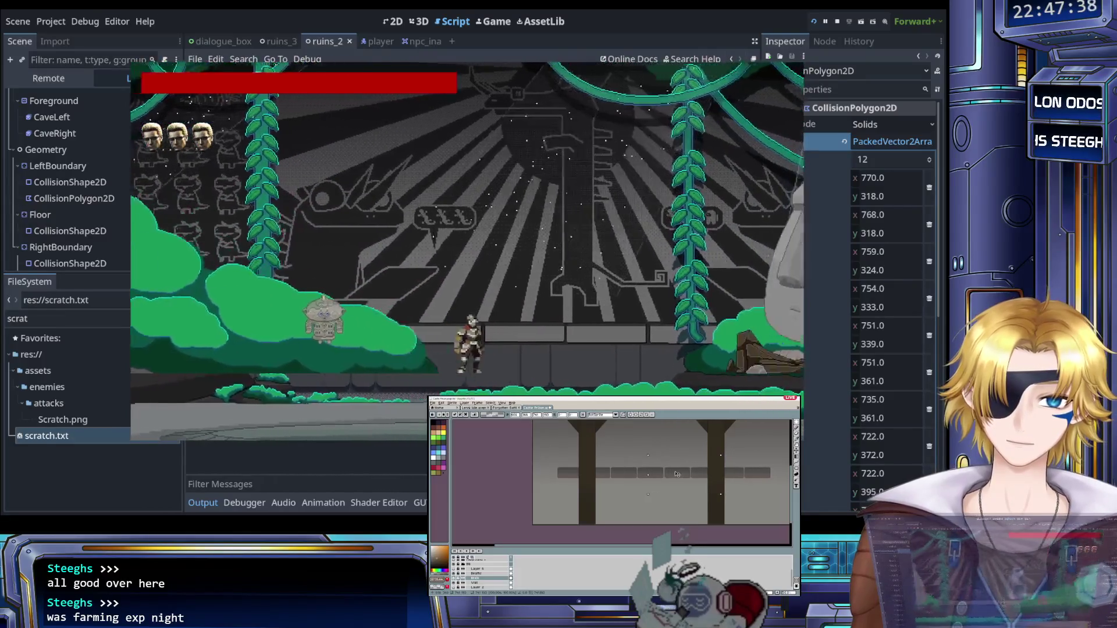
{"action": "scroll", "coordinate": [674, 474], "scroll_direction": "up", "scroll_amount": 3}
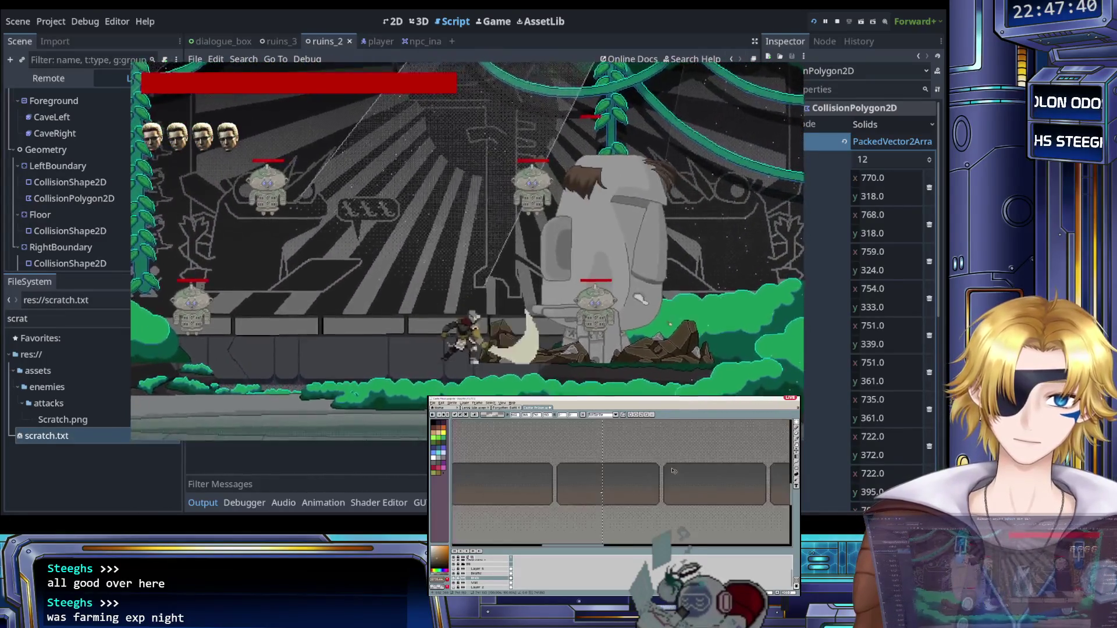
{"action": "scroll", "coordinate": [681, 473], "scroll_direction": "down", "scroll_amount": 3}
{"action": "scroll", "coordinate": [687, 476], "scroll_direction": "down", "scroll_amount": 1}
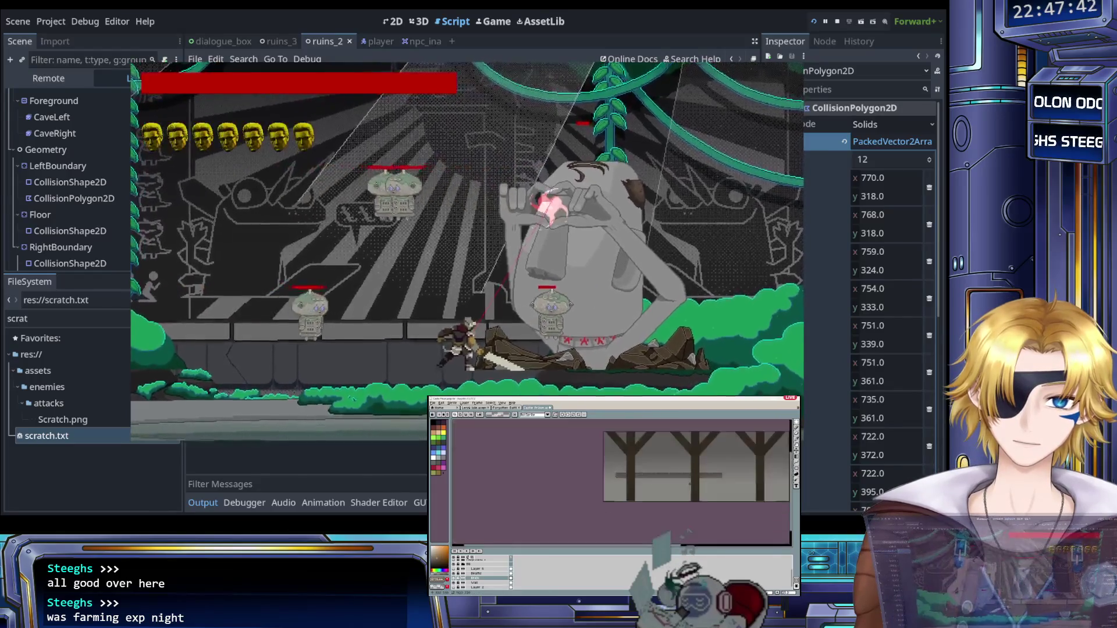
{"action": "left_click_drag", "start_coordinate": [668, 467], "coordinate": [662, 465]}
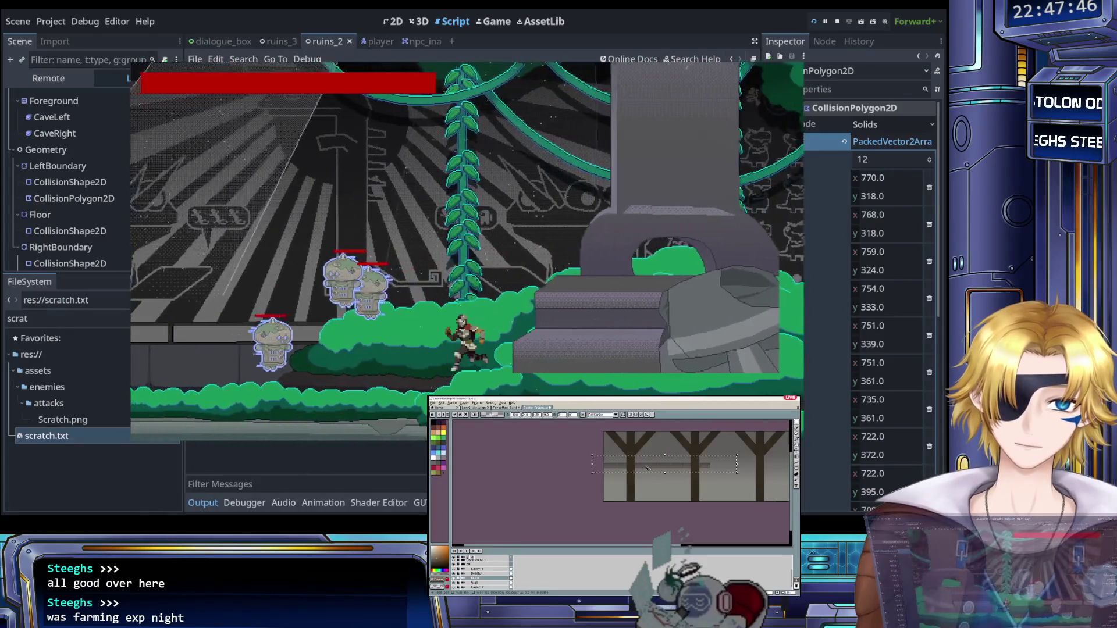
{"action": "scroll", "coordinate": [688, 469], "scroll_direction": "right", "scroll_amount": 2}
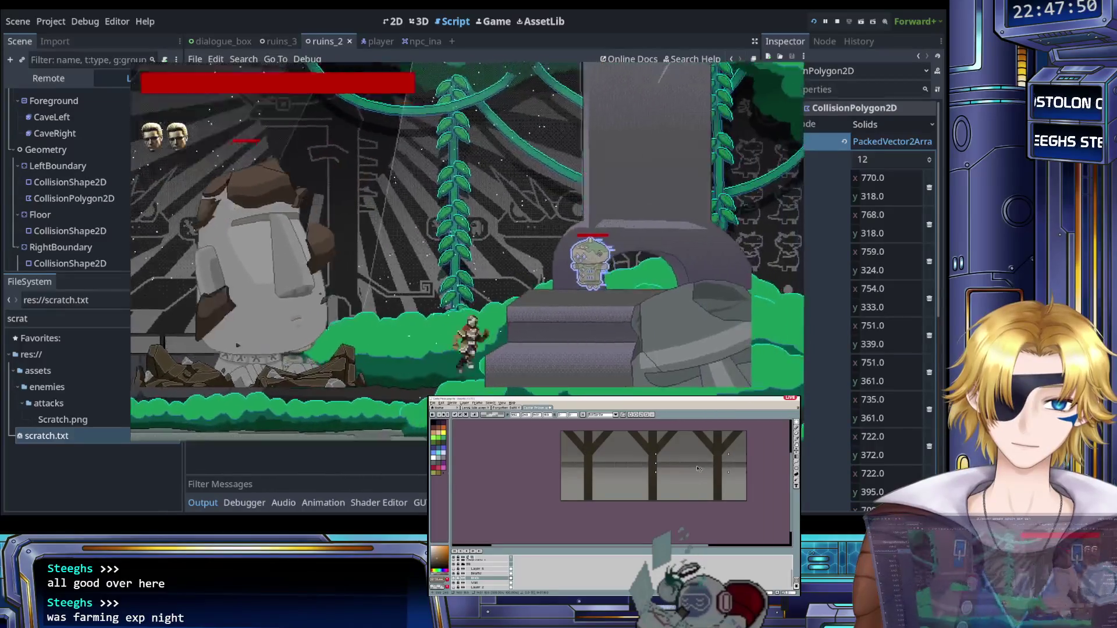
{"action": "scroll", "coordinate": [697, 492], "scroll_direction": "down", "scroll_amount": 1}
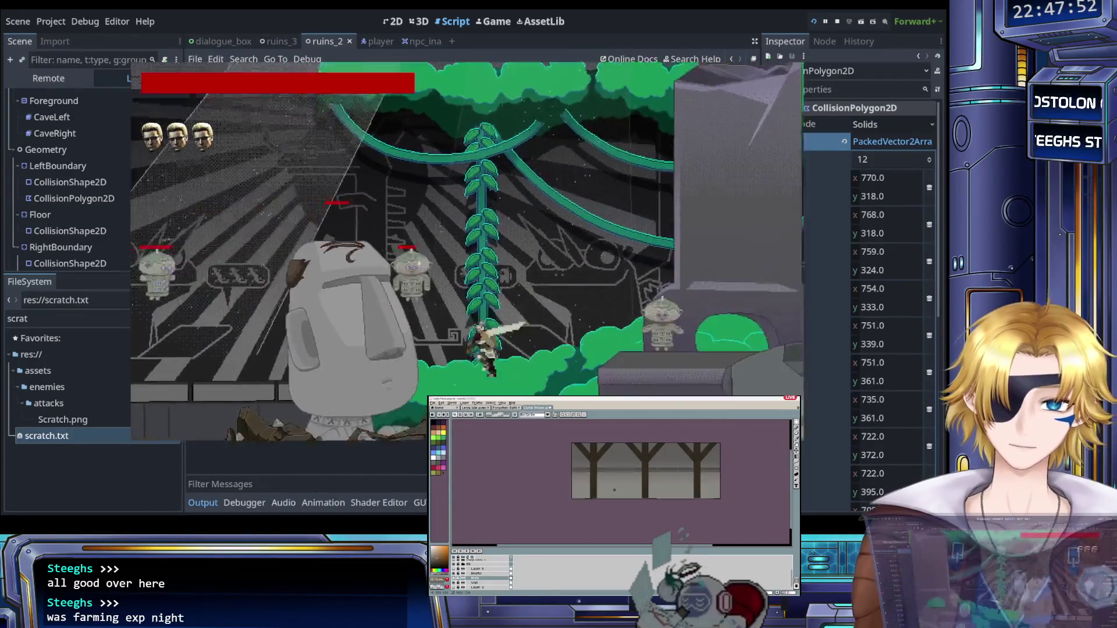
{"action": "scroll", "coordinate": [687, 482], "scroll_direction": "up", "scroll_amount": 1}
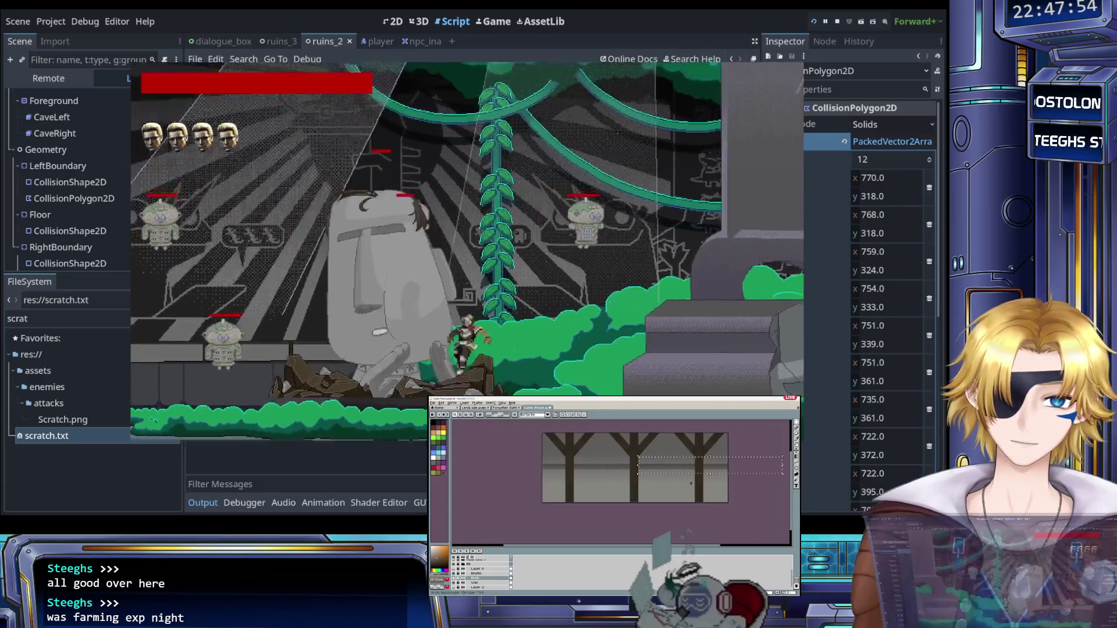
{"action": "left_click_drag", "start_coordinate": [531, 457], "coordinate": [677, 472]}
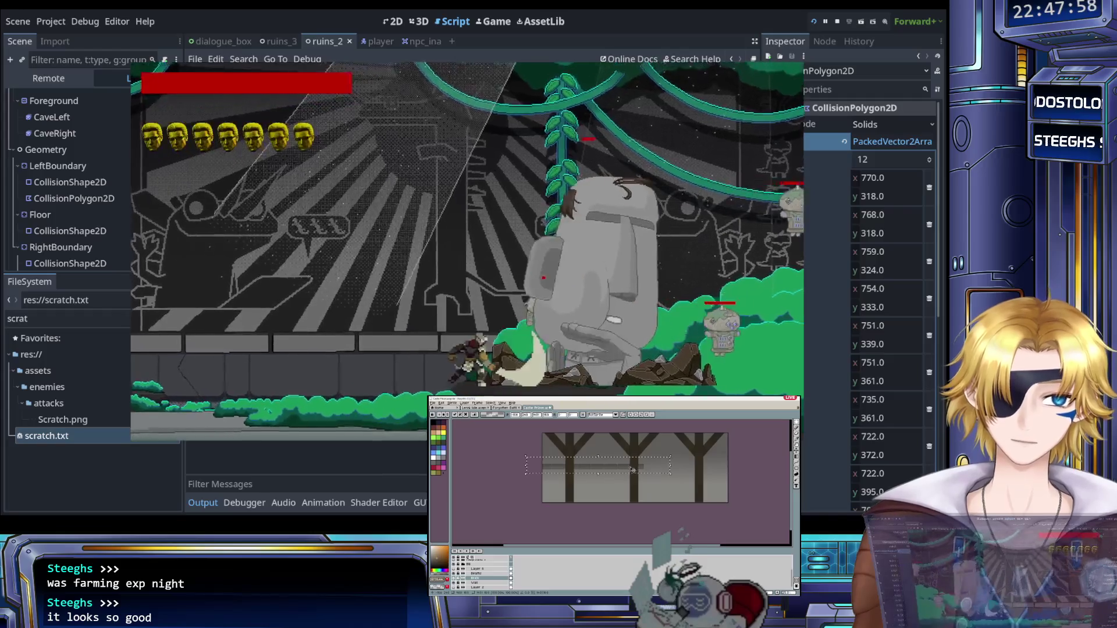
{"action": "left_click_drag", "start_coordinate": [558, 469], "coordinate": [660, 473]}
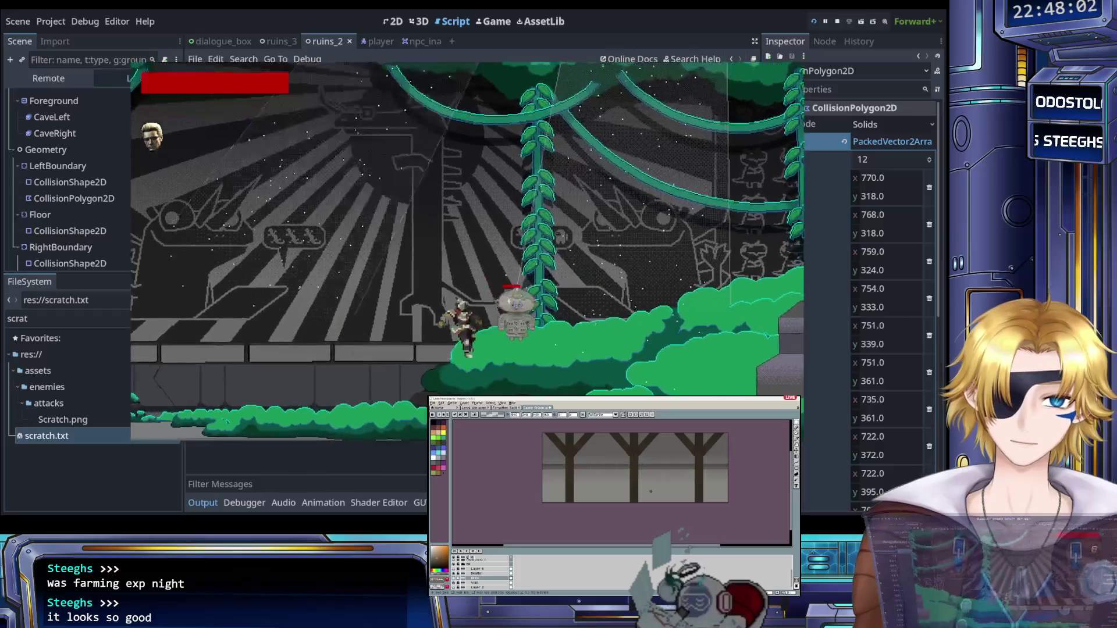
{"action": "left_click", "coordinate": [511, 578]}
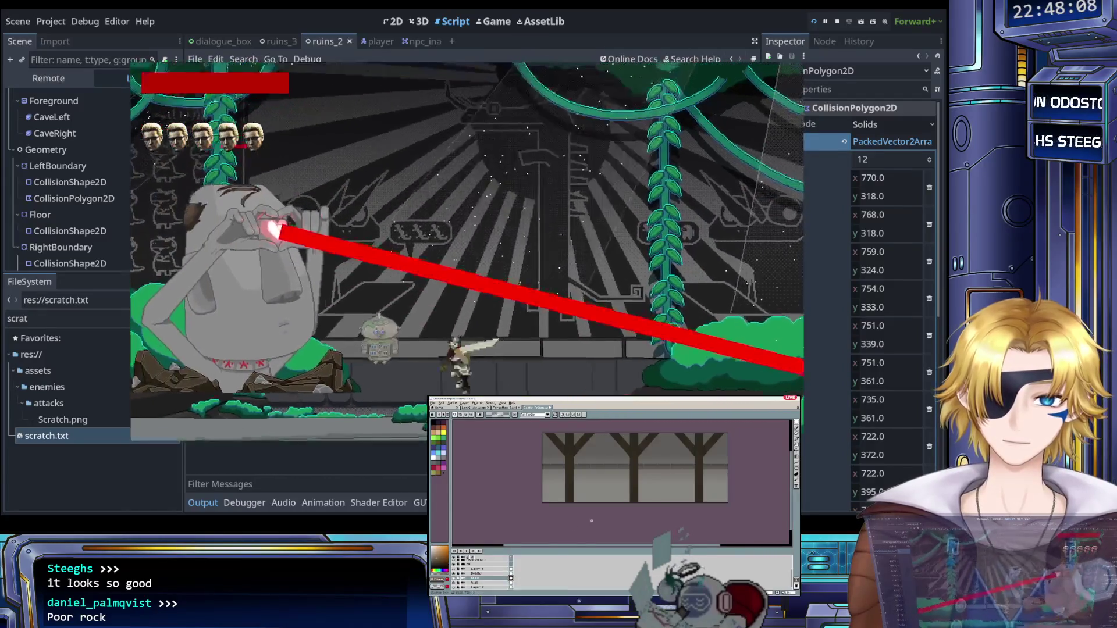
{"action": "left_click_drag", "start_coordinate": [535, 448], "coordinate": [730, 475]}
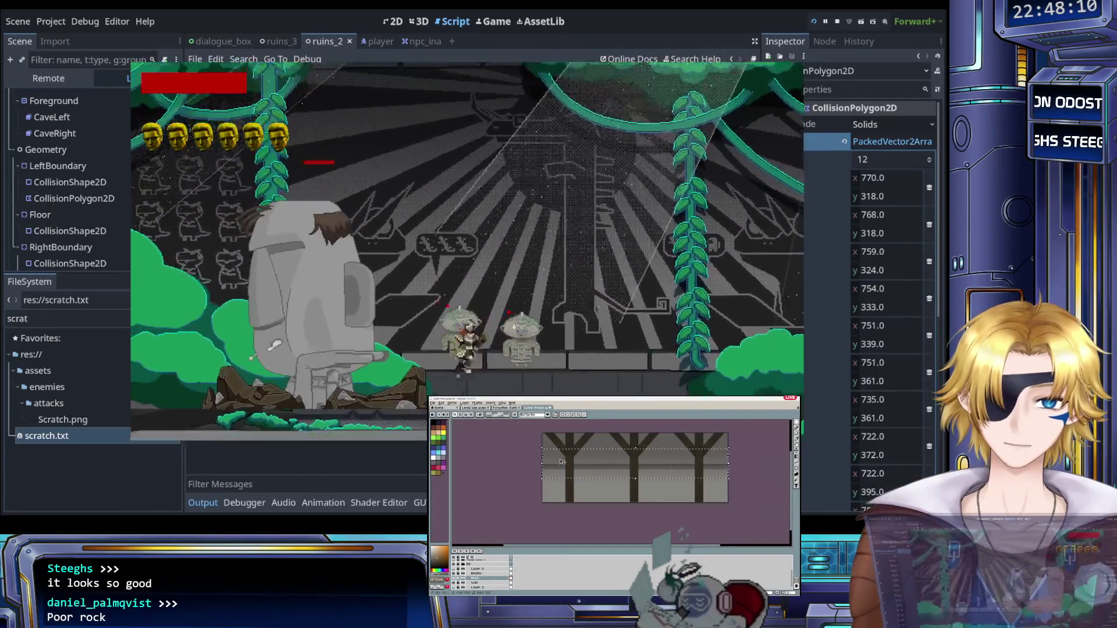
{"action": "left_click_drag", "start_coordinate": [582, 466], "coordinate": [635, 471]}
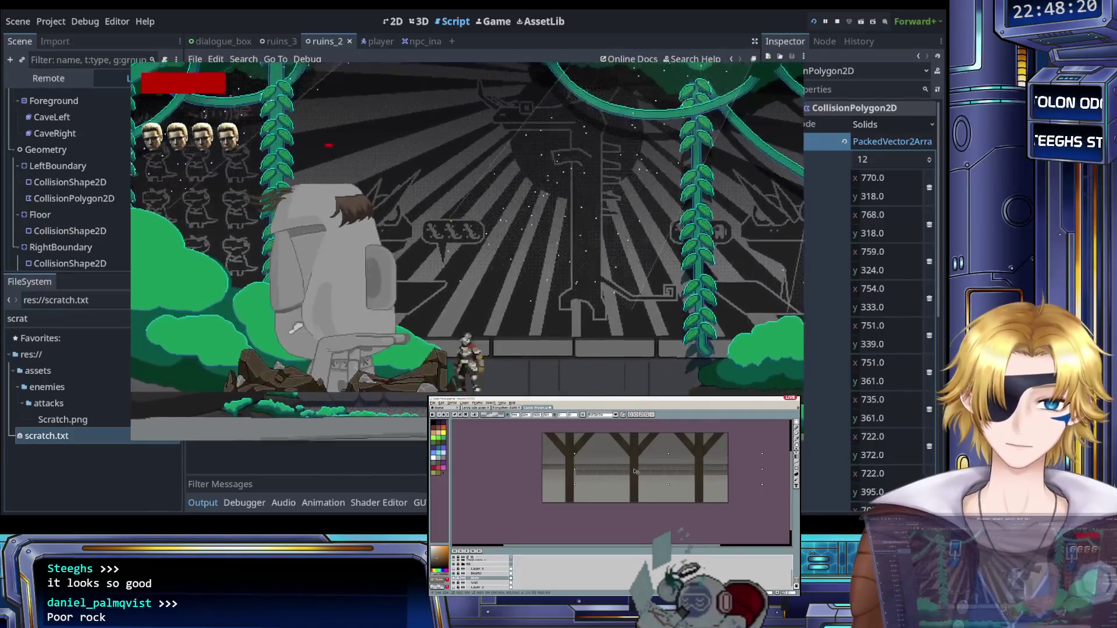
{"action": "scroll", "coordinate": [590, 471], "scroll_direction": "up", "scroll_amount": 2}
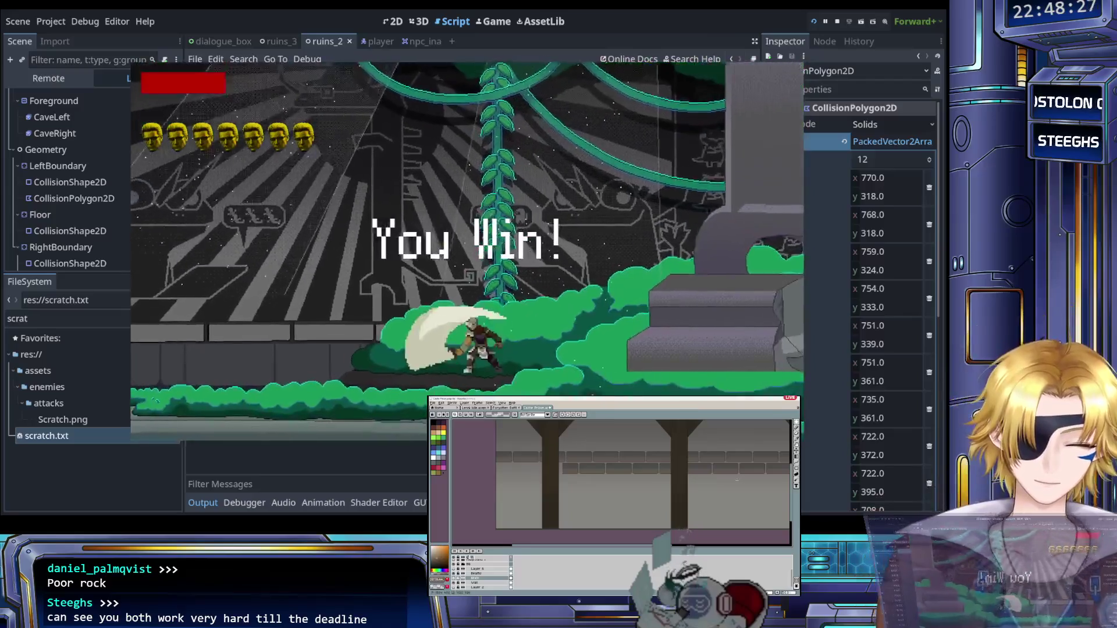
Step: Quit the playtest to the main menu, close the game, and return to npc_ina.gd
{"action": "left_click_drag", "start_coordinate": [738, 480], "coordinate": [557, 462]}
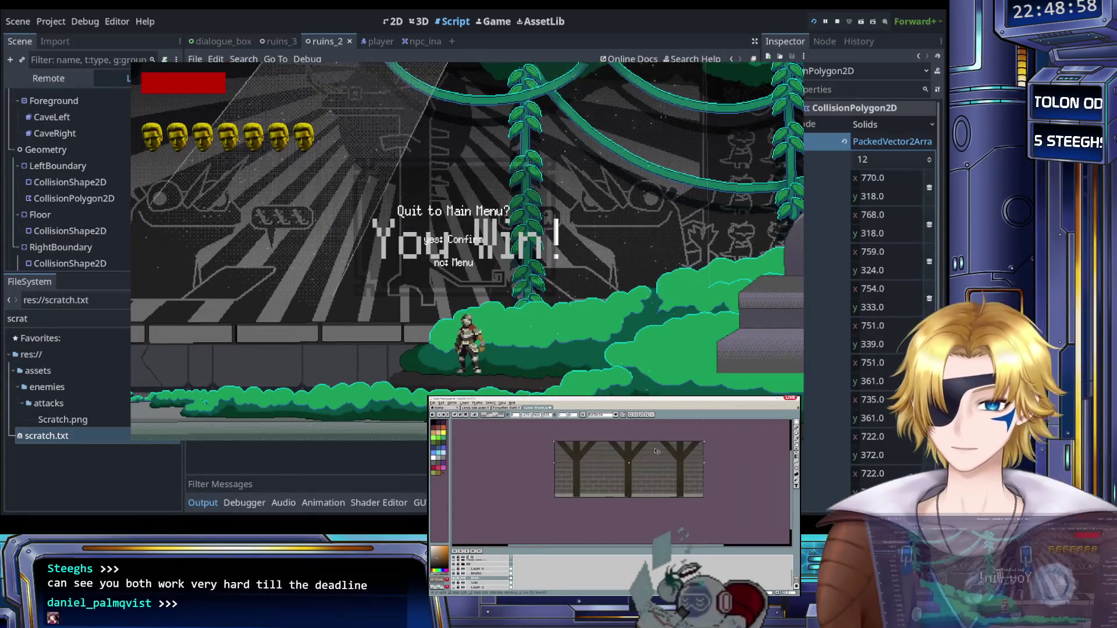
{"action": "key", "text": "Return"}
{"action": "key", "text": "F8"}
{"action": "key", "text": "ctrl+s"}
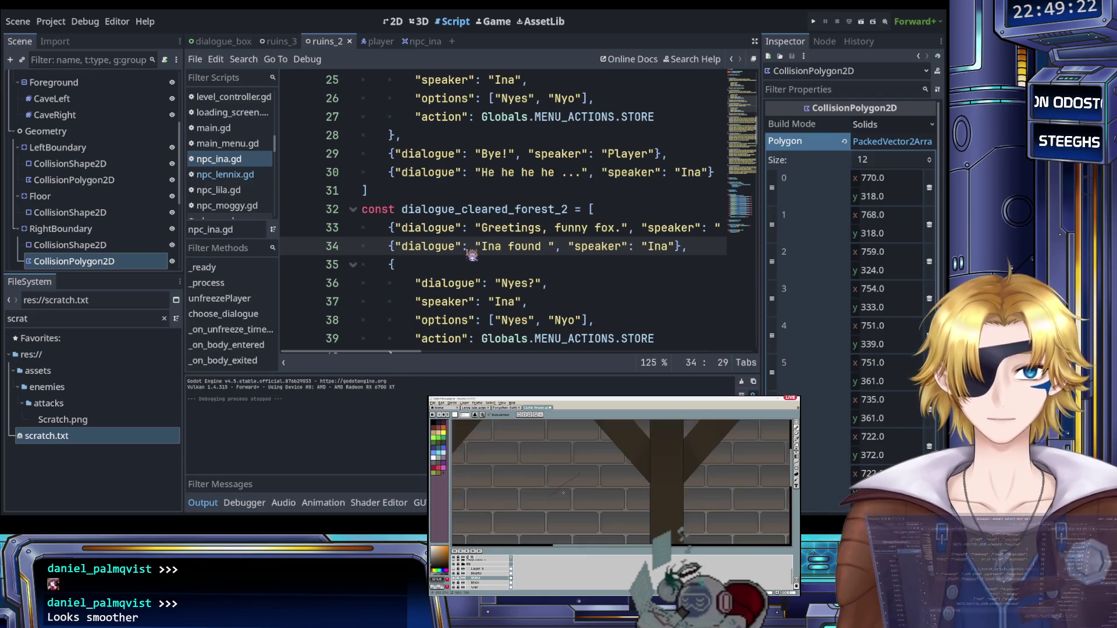
Step: Overwrite line 33's "Greetings, funny fox." with "Hi Ina!", fixing capitalisation and punctuation
{"action": "scroll", "coordinate": [461, 253], "scroll_direction": "up", "scroll_amount": 4}
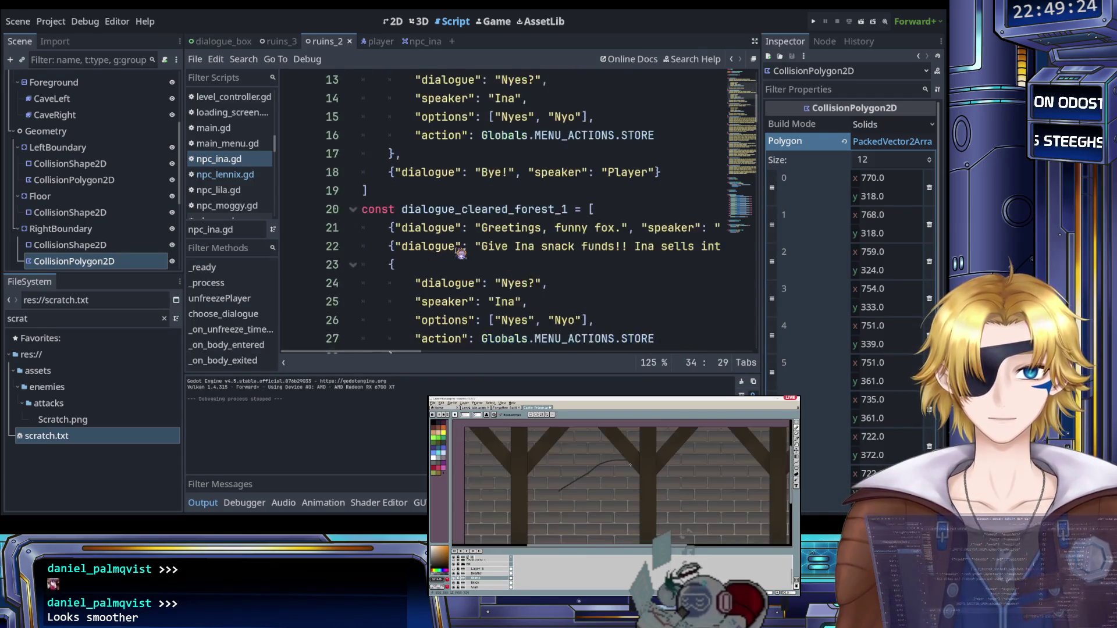
{"action": "scroll", "coordinate": [471, 249], "scroll_direction": "down", "scroll_amount": 4}
{"action": "scroll", "coordinate": [478, 247], "scroll_direction": "right", "scroll_amount": 2}
{"action": "left_click_drag", "start_coordinate": [445, 229], "coordinate": [577, 230]}
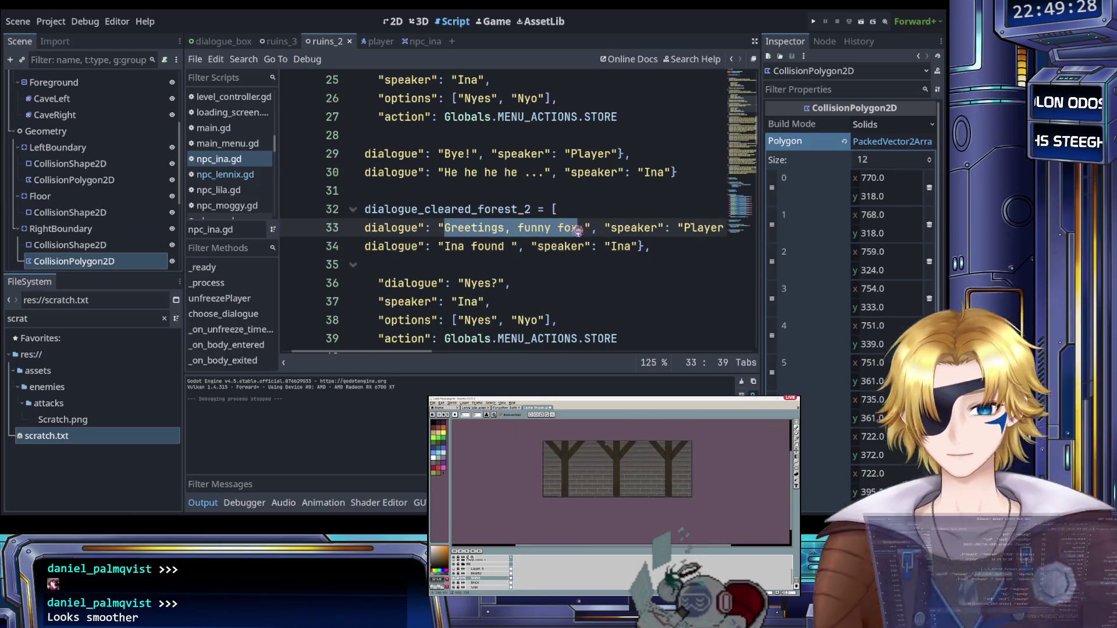
{"action": "type", "text": "Hi in."}
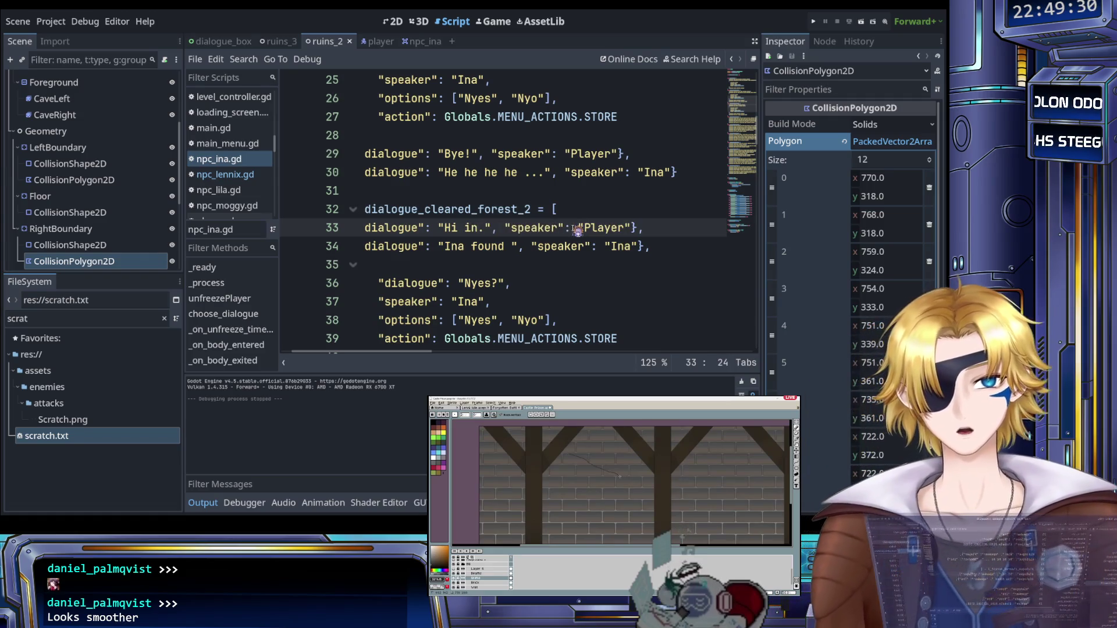
{"action": "type", "text": "a"}
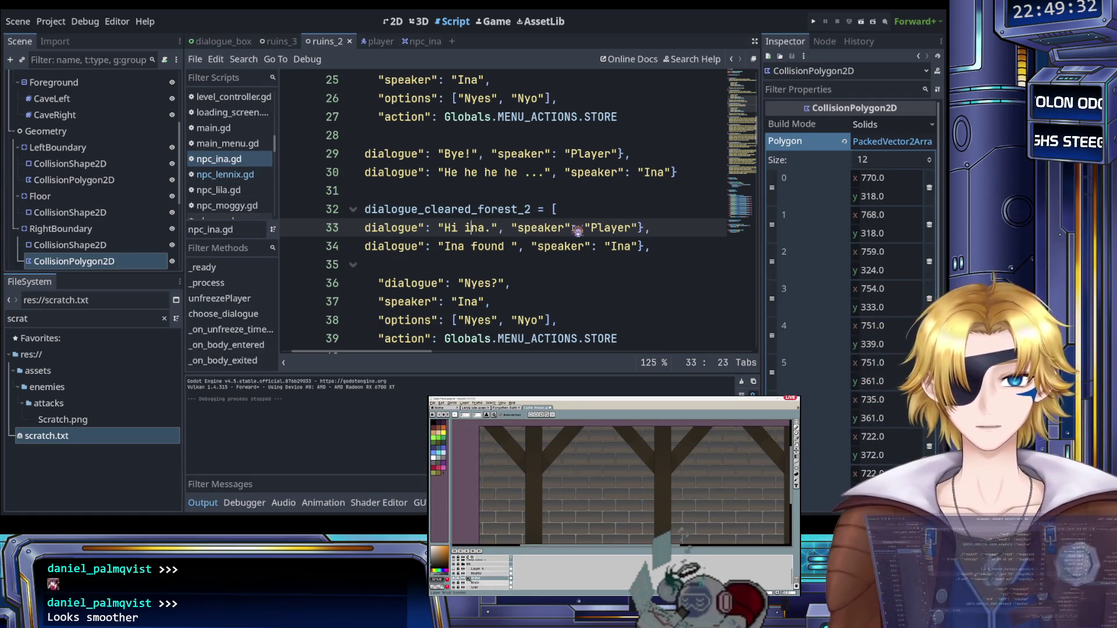
{"action": "key", "text": "BackSpace"}
{"action": "type", "text": "I"}
{"action": "key", "text": "Right"}
{"action": "key", "text": "Right"}
{"action": "key", "text": "Right"}
{"action": "key", "text": "BackSpace"}
{"action": "type", "text": "!"}
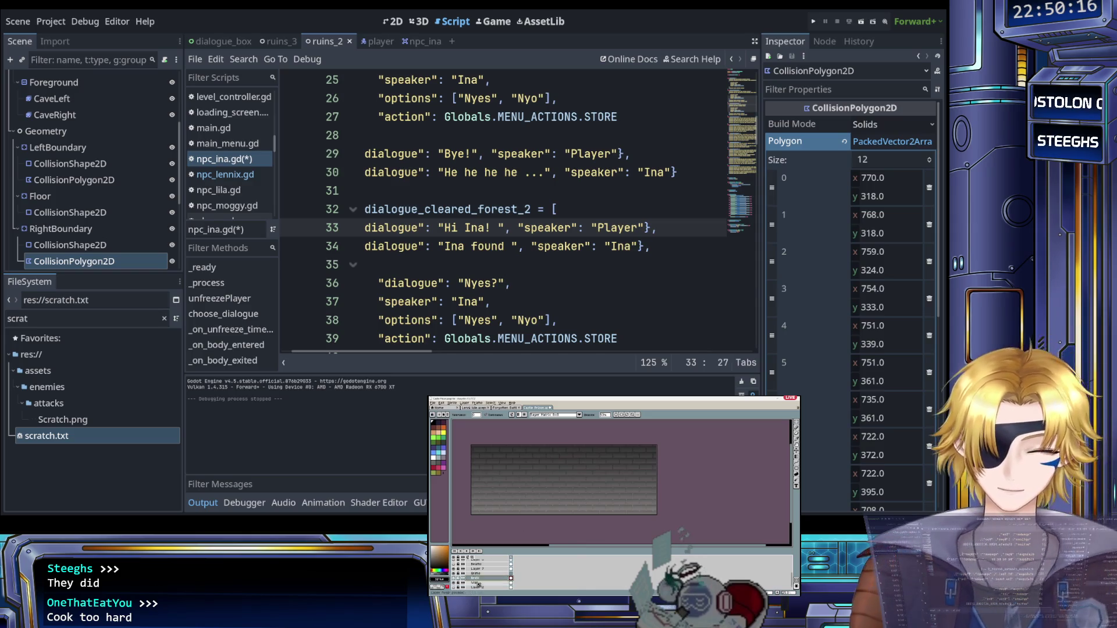
{"action": "double_click", "coordinate": [495, 285]}
Step: Save the script and extend line 33 to "Hi Ina! Do you have anything new for me?"
{"action": "left_click", "coordinate": [502, 283]}
{"action": "key", "text": "ctrl+s"}
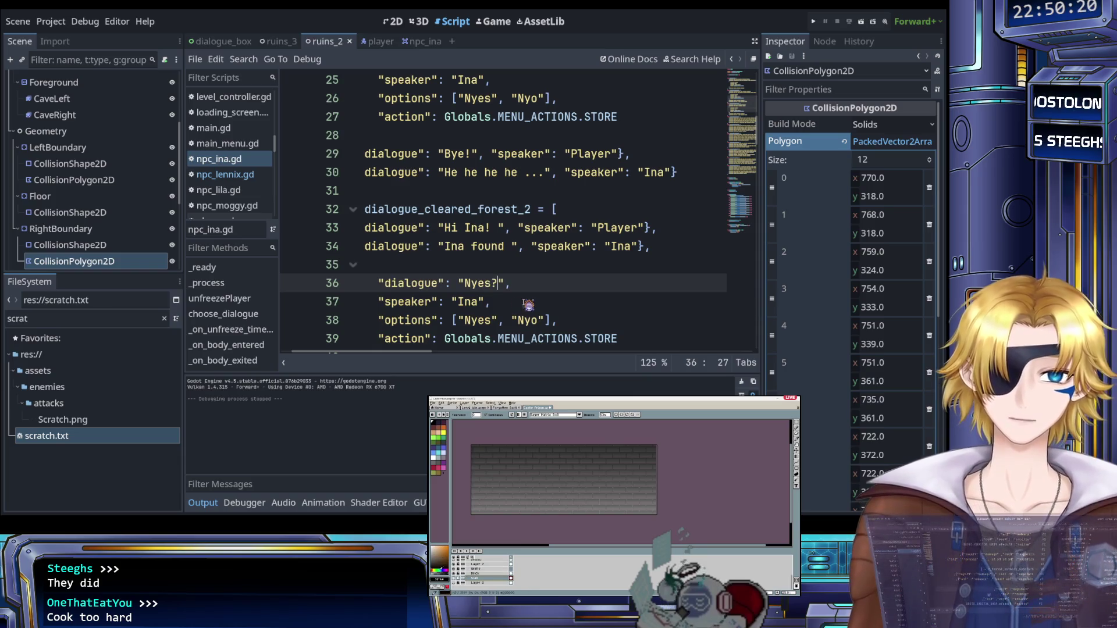
{"action": "left_click", "coordinate": [499, 228]}
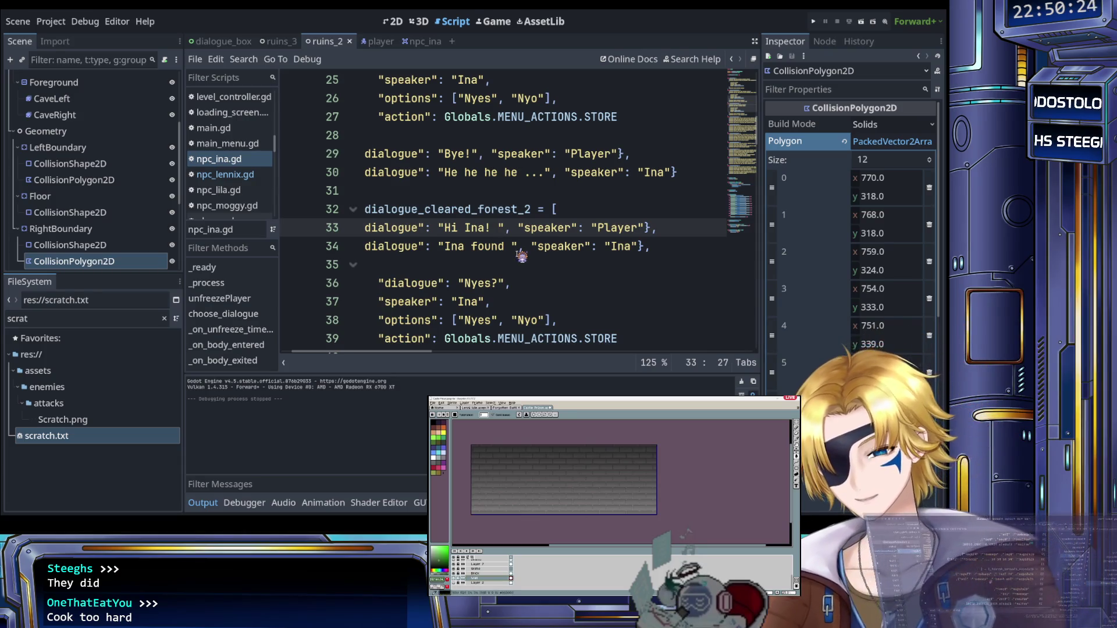
{"action": "type", "text": "Do you have anything new for me?"}
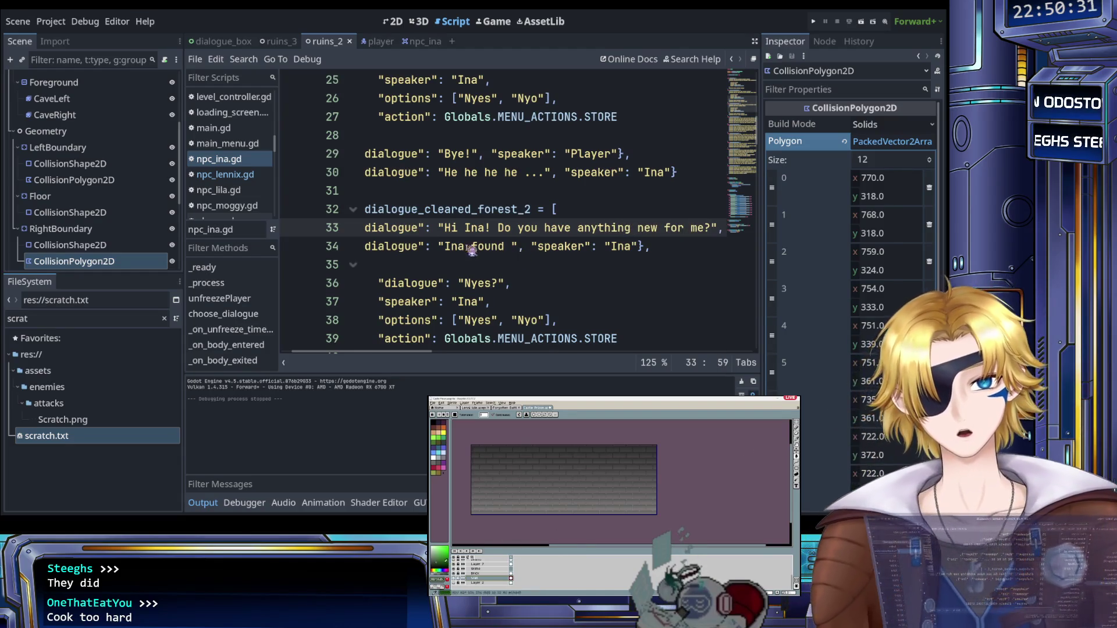
Step: Rewrite Ina's line 34 as "Ina is sowwy T-T No new items in stock ..." and add an empty line below
{"action": "left_click", "coordinate": [470, 246]}
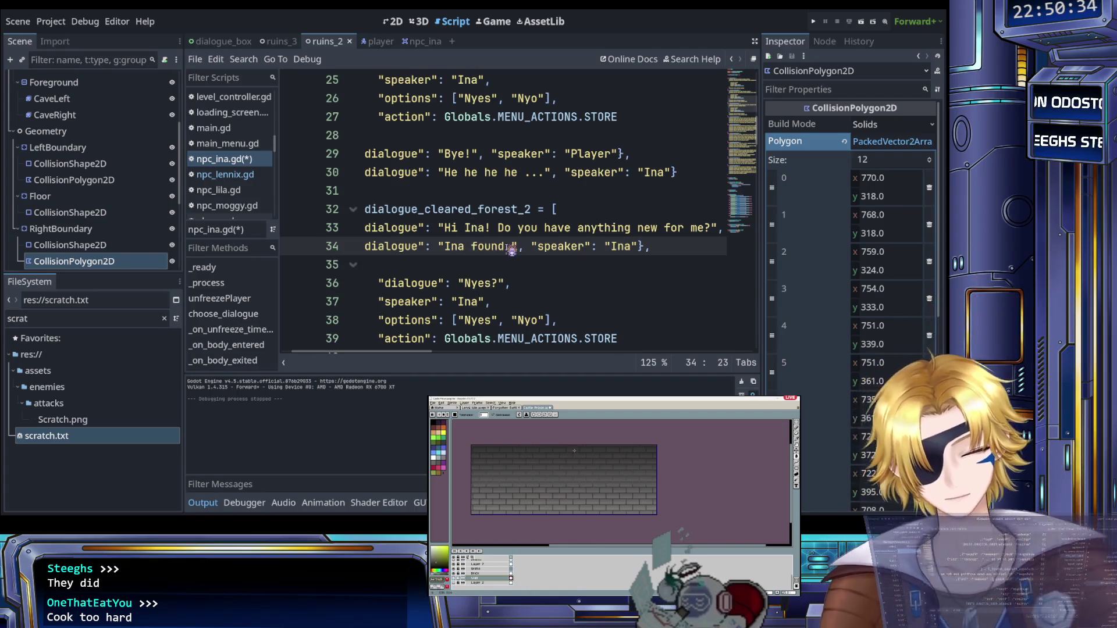
{"action": "left_click_drag", "start_coordinate": [504, 248], "coordinate": [473, 248]}
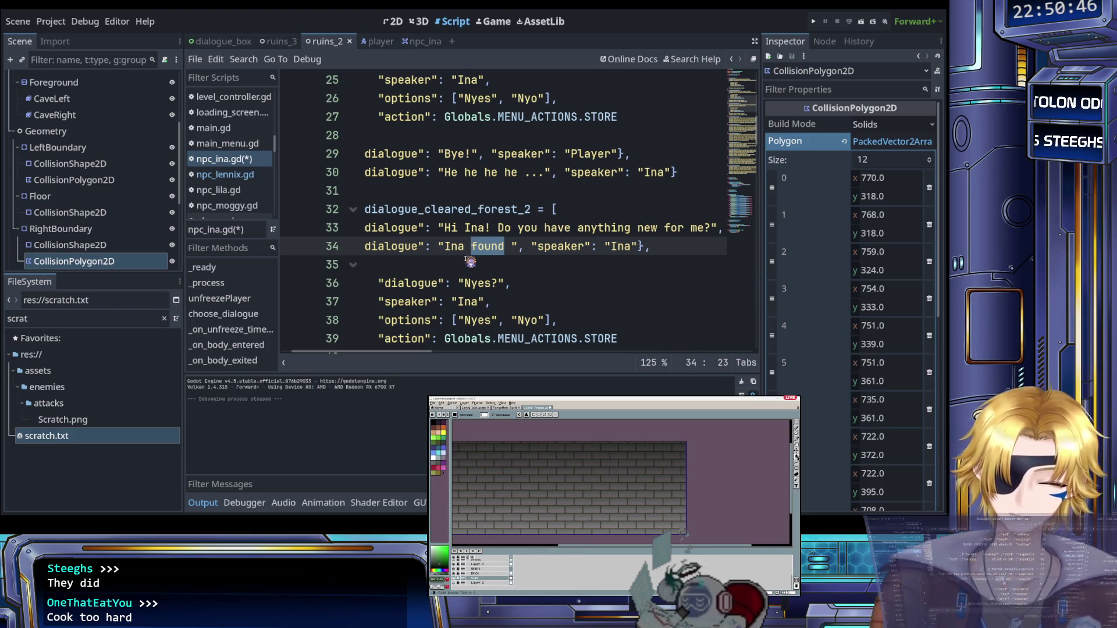
{"action": "left_click", "coordinate": [509, 249]}
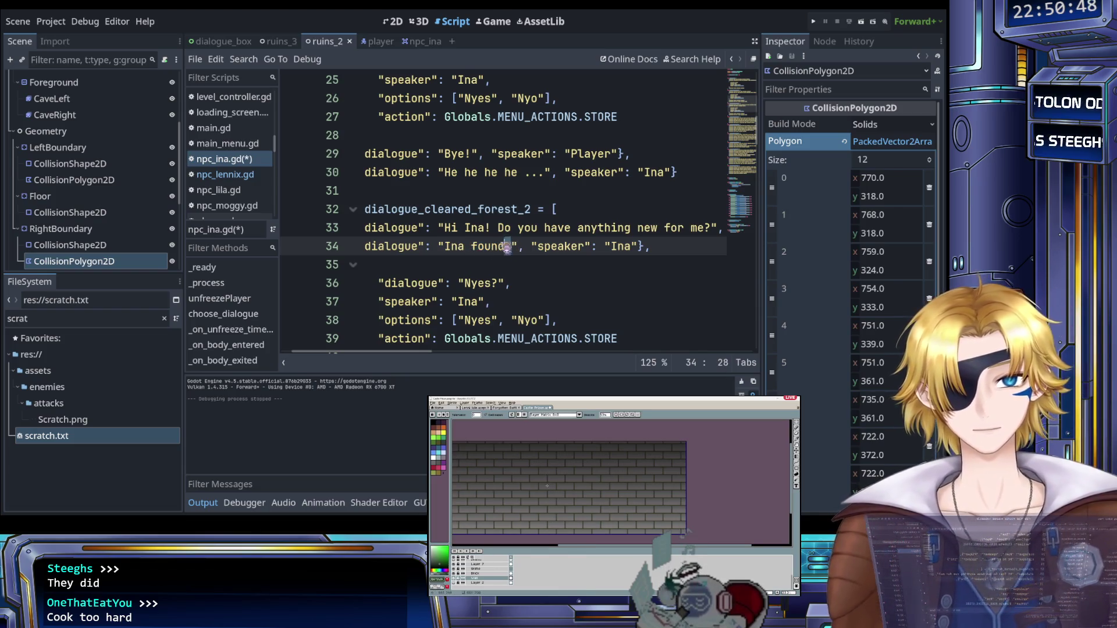
{"action": "left_click_drag", "start_coordinate": [507, 247], "coordinate": [451, 248]}
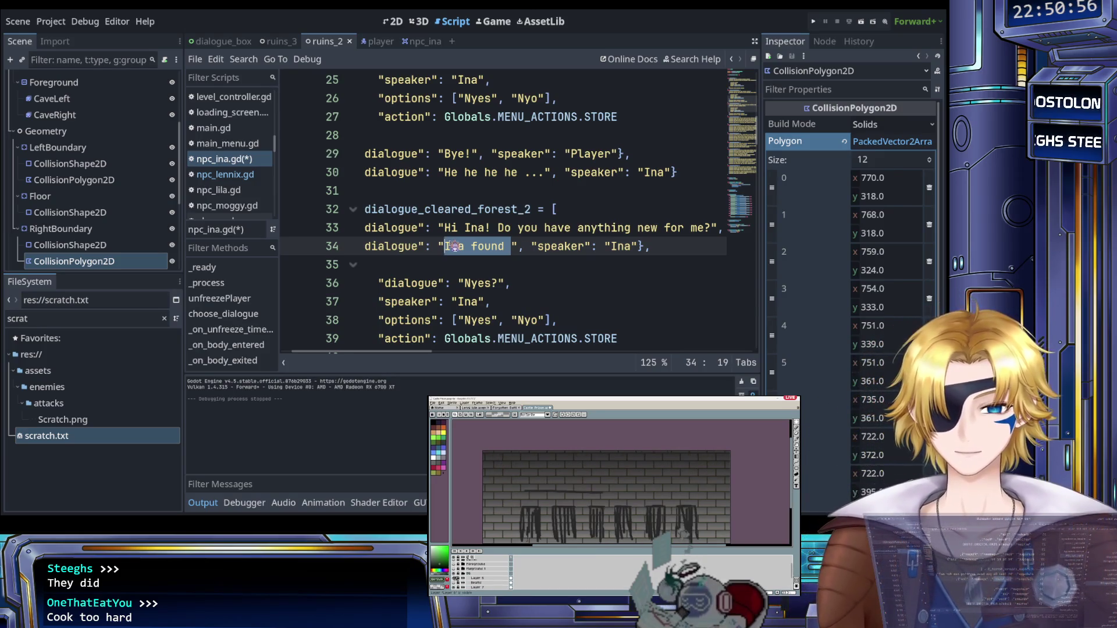
{"action": "key", "text": "BackSpace"}
{"action": "type", "text": "..."}
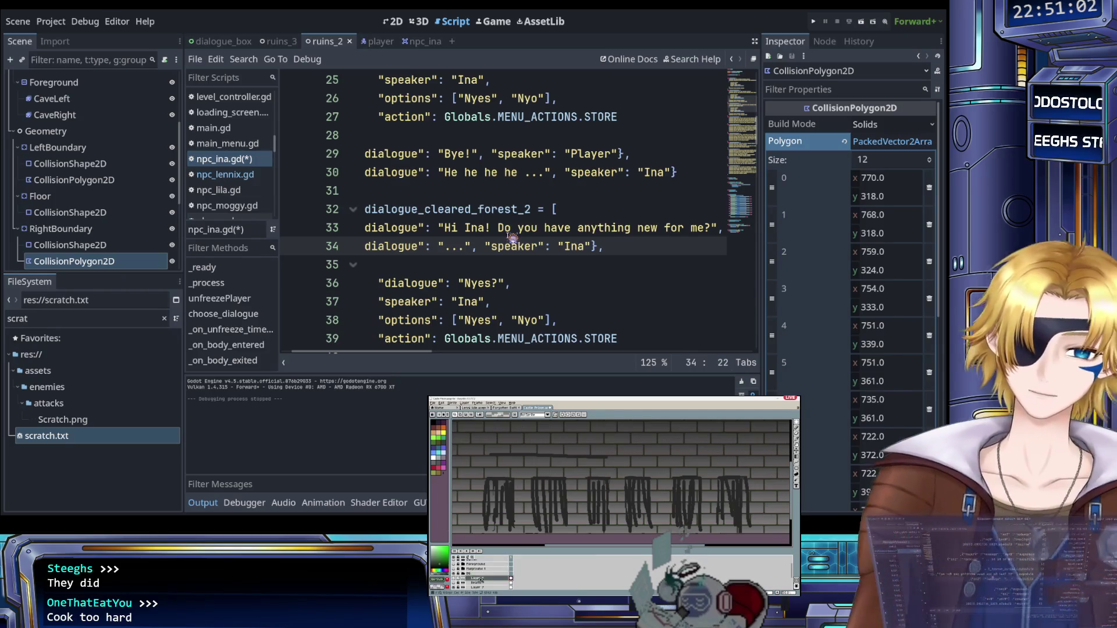
{"action": "scroll", "coordinate": [504, 246], "scroll_direction": "down", "scroll_amount": 1}
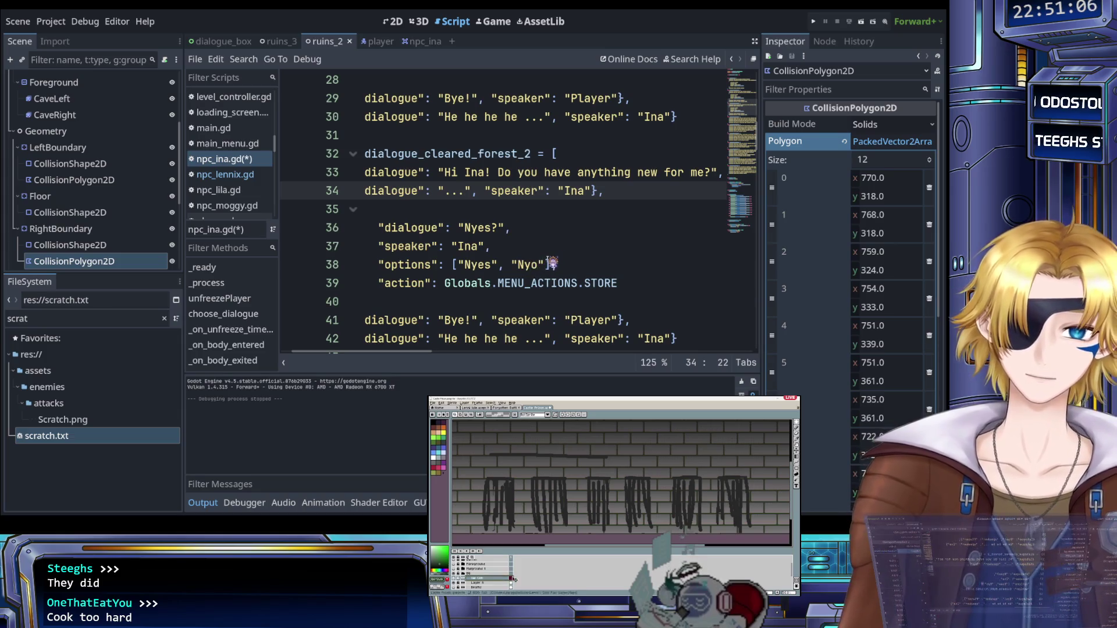
{"action": "scroll", "coordinate": [556, 245], "scroll_direction": "up", "scroll_amount": 1}
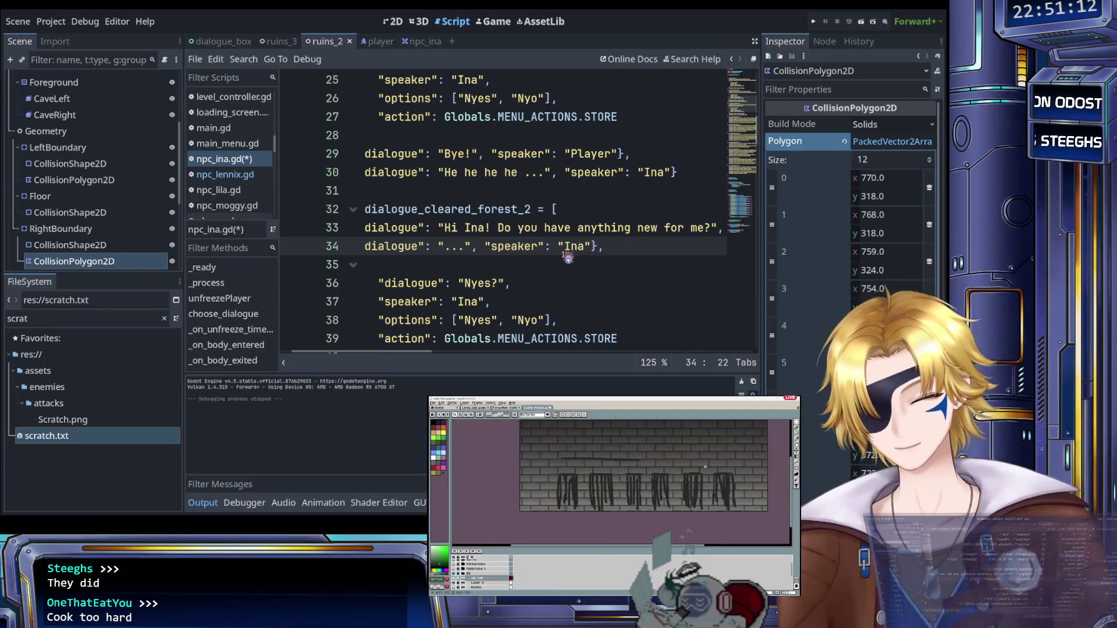
{"action": "key", "text": "BackSpace"}
{"action": "key", "text": "BackSpace"}
{"action": "key", "text": "BackSpace"}
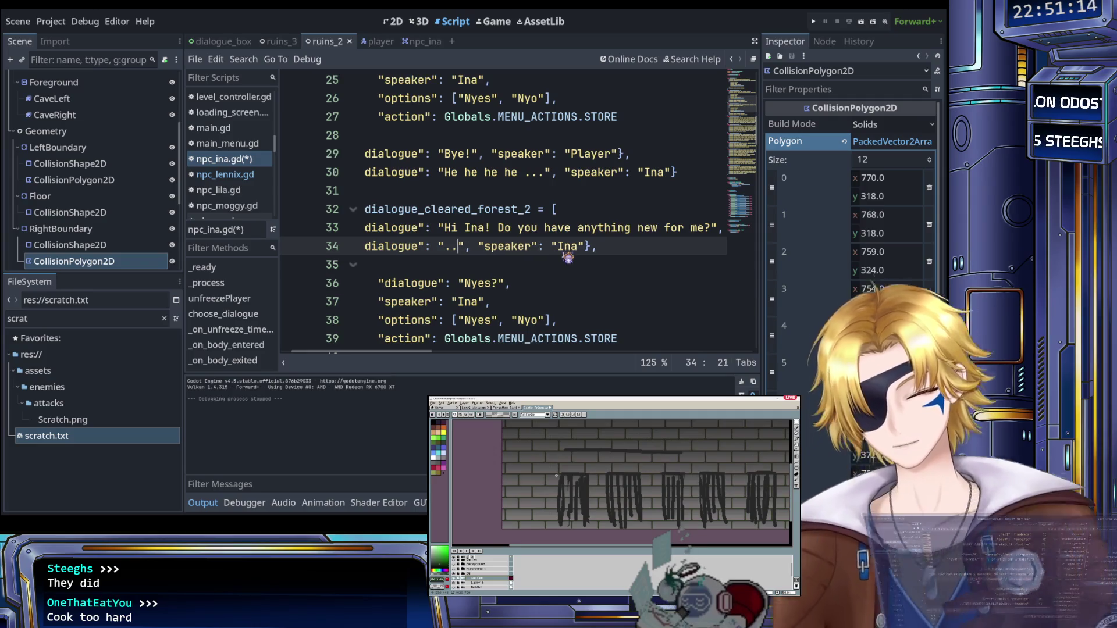
{"action": "type", "text": "Ina is sowwy"}
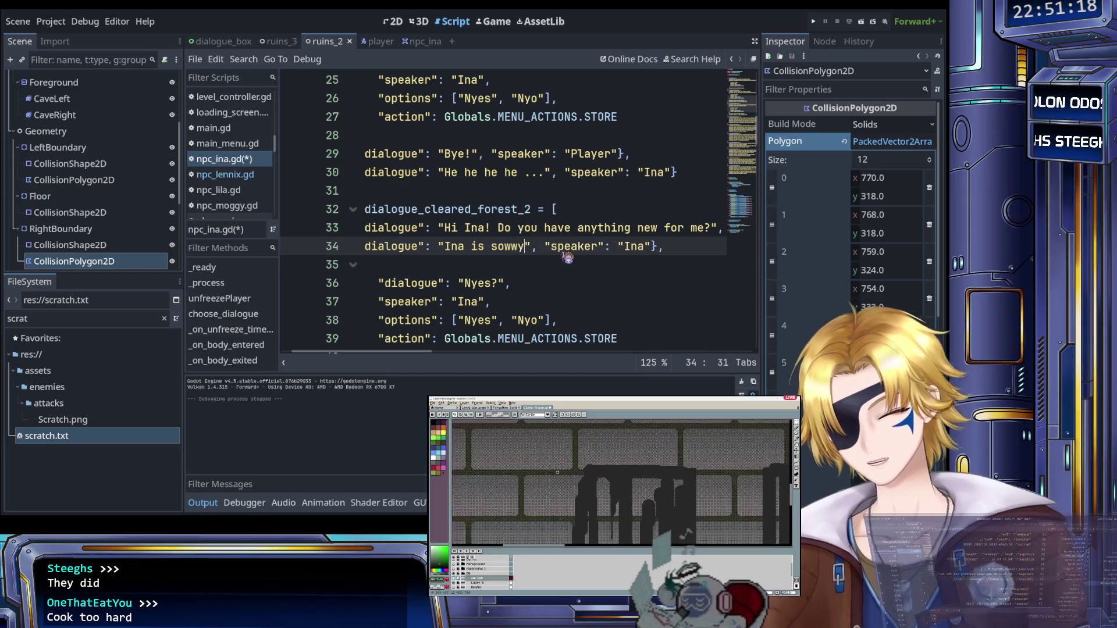
{"action": "type", "text": " T-T "}
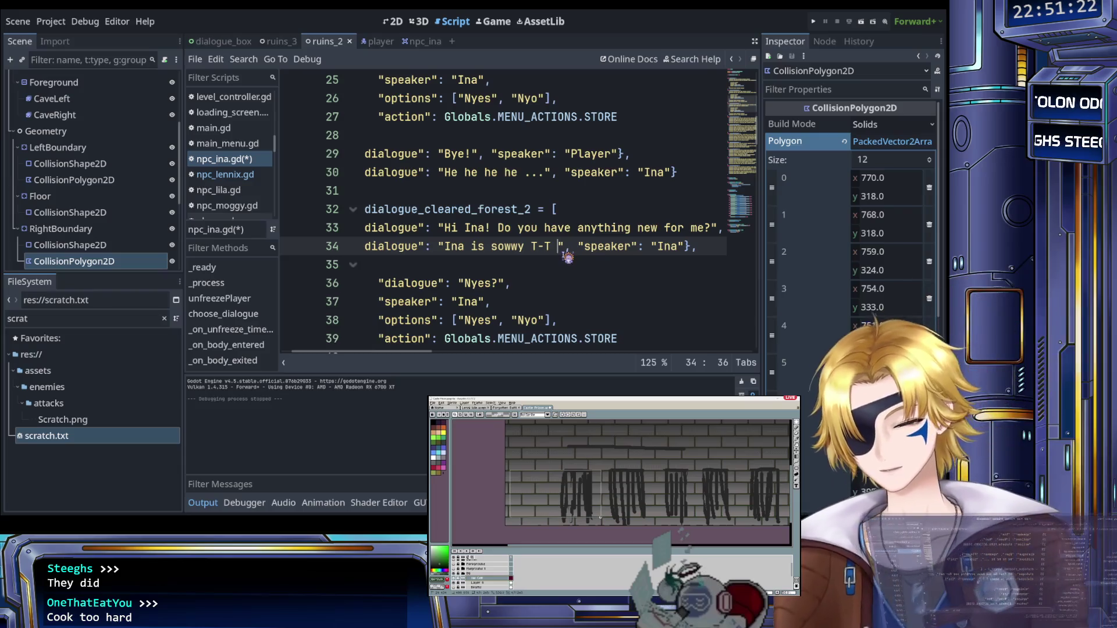
{"action": "type", "text": "No "}
{"action": "type", "text": "new items in st"}
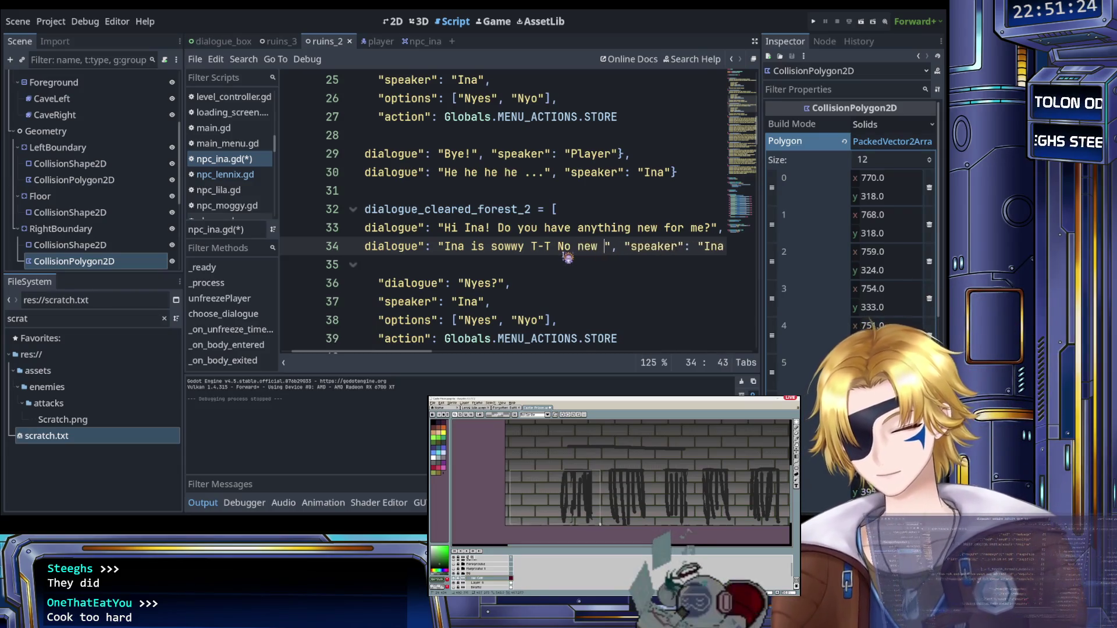
{"action": "type", "text": "ock ,"}
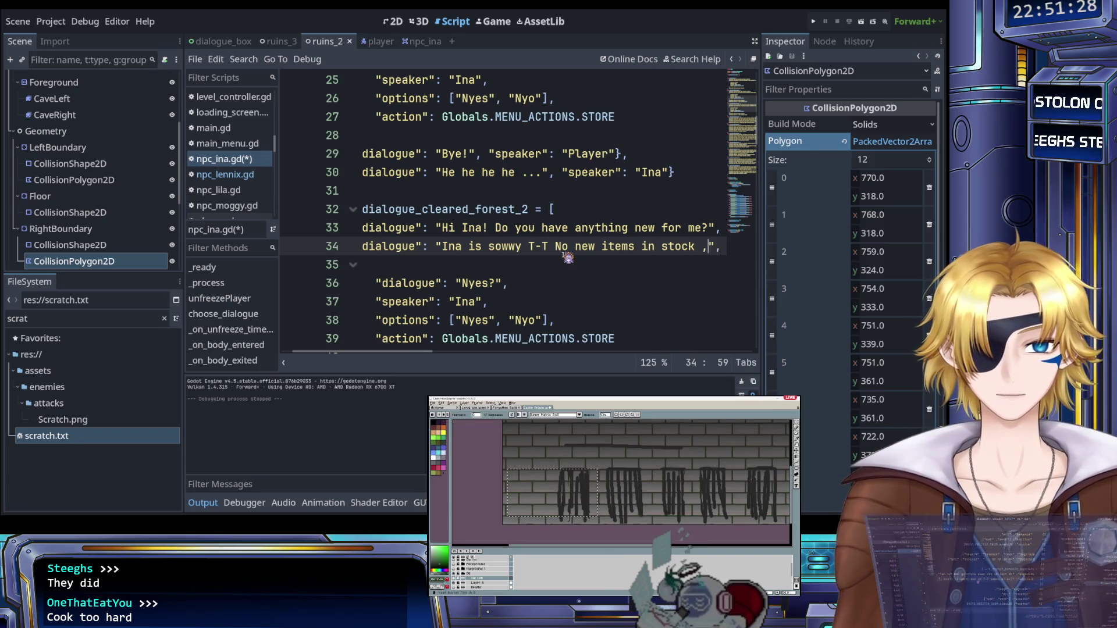
{"action": "type", "text": "..."}
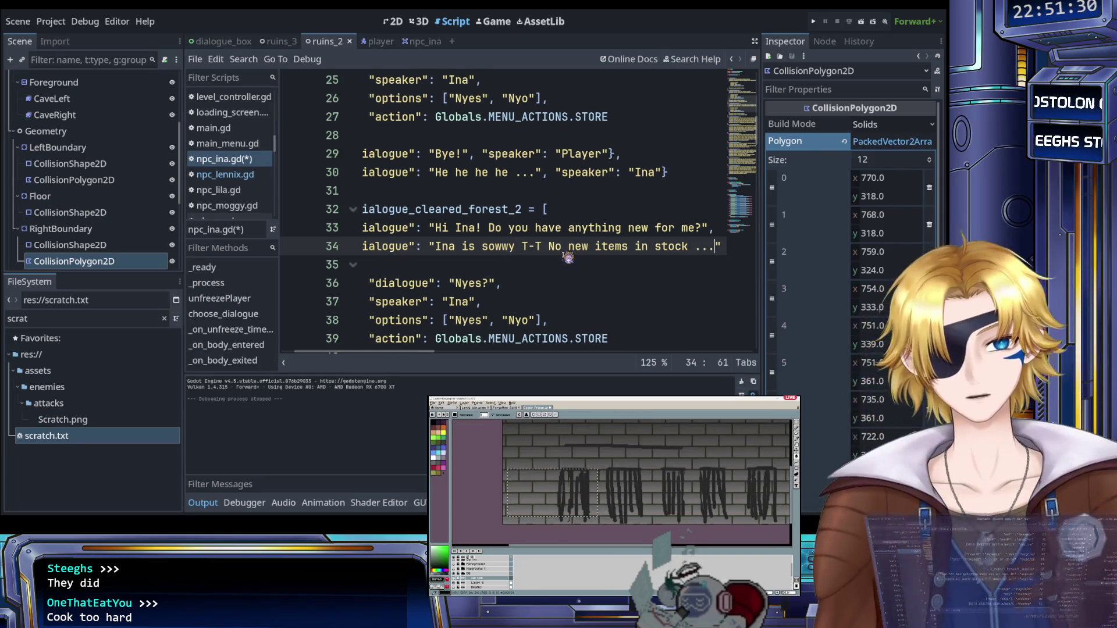
{"action": "key", "text": "End"}
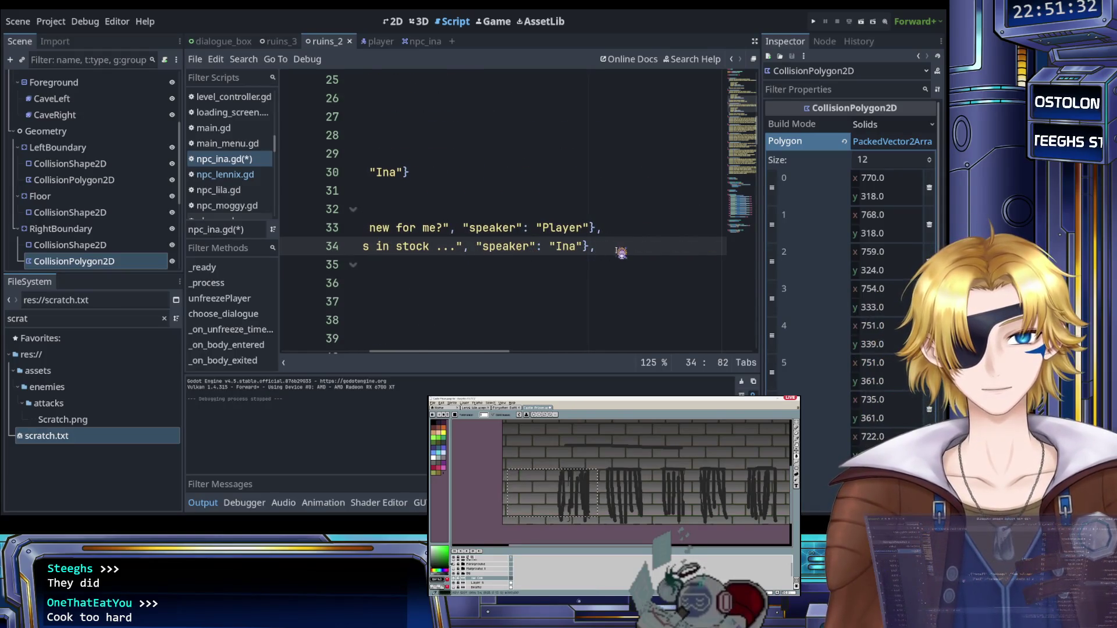
{"action": "key", "text": "Return"}
{"action": "key", "text": "Home"}
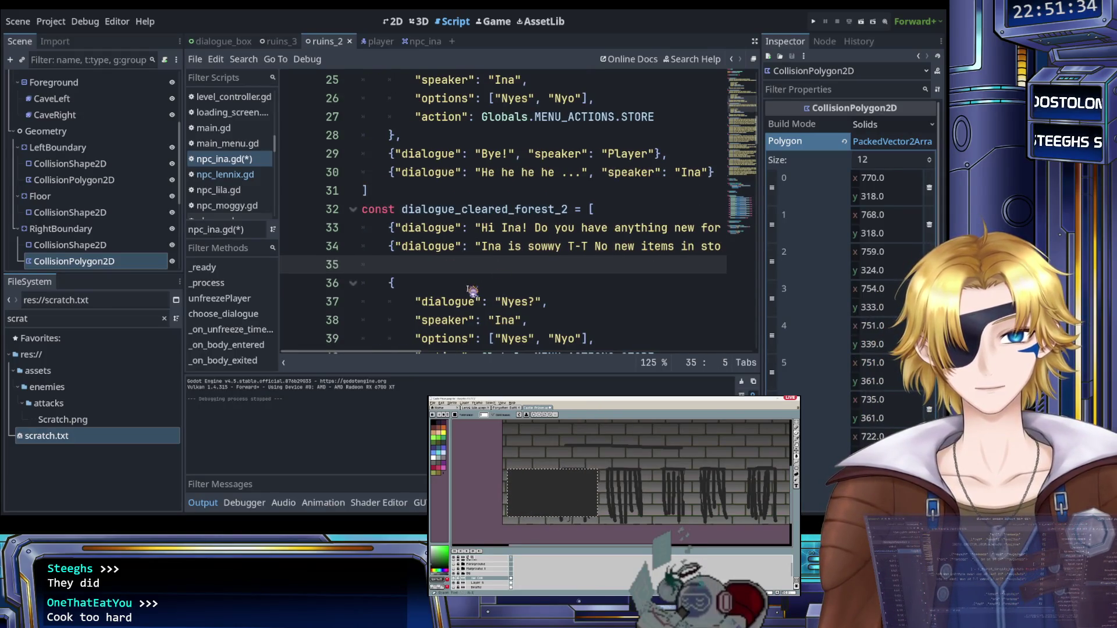
Step: Duplicate Ina's line 34 into the new line 35
{"action": "key", "text": "Up"}
{"action": "key", "text": "shift+End"}
{"action": "key", "text": "ctrl+c"}
{"action": "key", "text": "Down"}
{"action": "key", "text": "ctrl+v"}
Step: Turn line 35 into the Player asking "That's alright, can I still have a look?"
{"action": "mouse_move", "coordinate": [447, 266]}
{"action": "left_mouse_down"}
{"action": "mouse_move", "coordinate": [724, 268]}
{"action": "mouse_move", "coordinate": [488, 269]}
{"action": "left_mouse_up"}
{"action": "type", "text": "That's "}
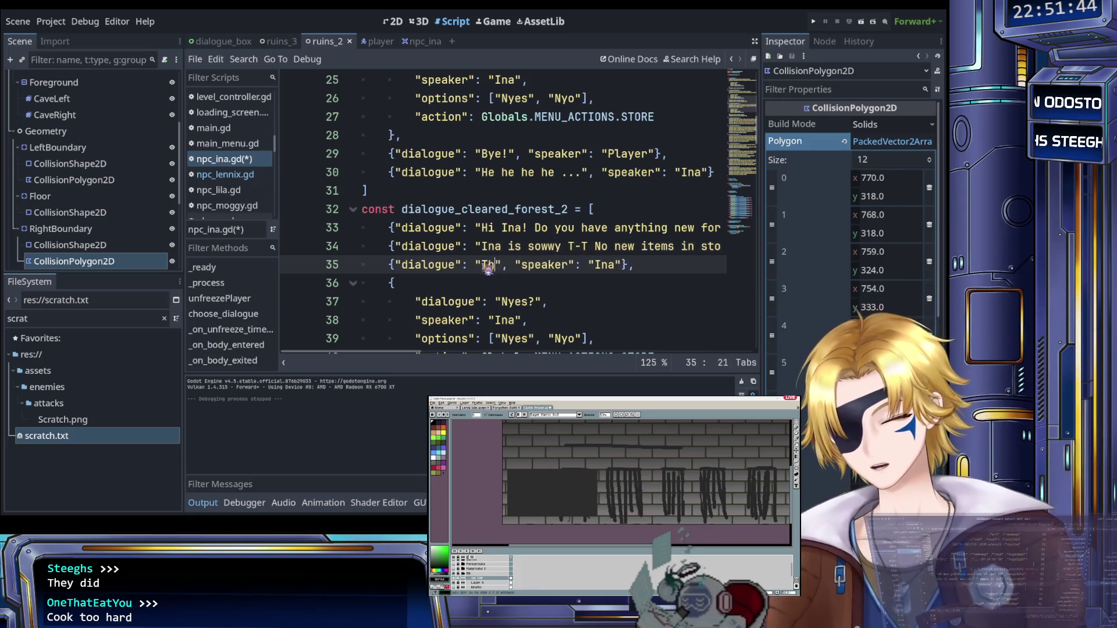
{"action": "type", "text": "doing"}
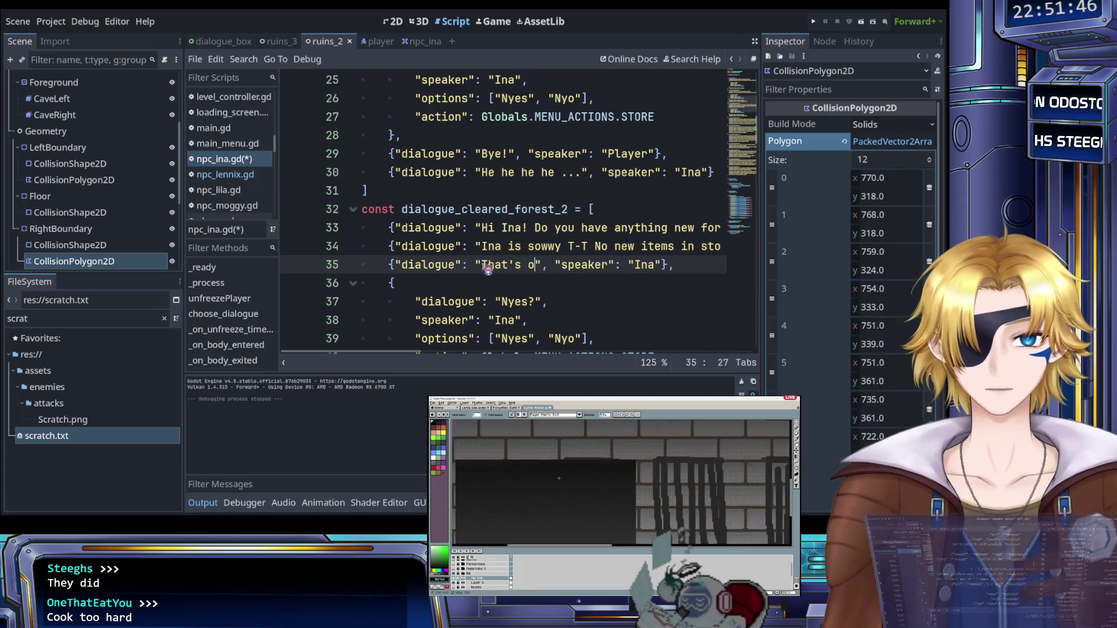
{"action": "key", "text": "BackSpace"}
{"action": "key", "text": "BackSpace"}
{"action": "key", "text": "BackSpace"}
{"action": "type", "text": "alright, can "}
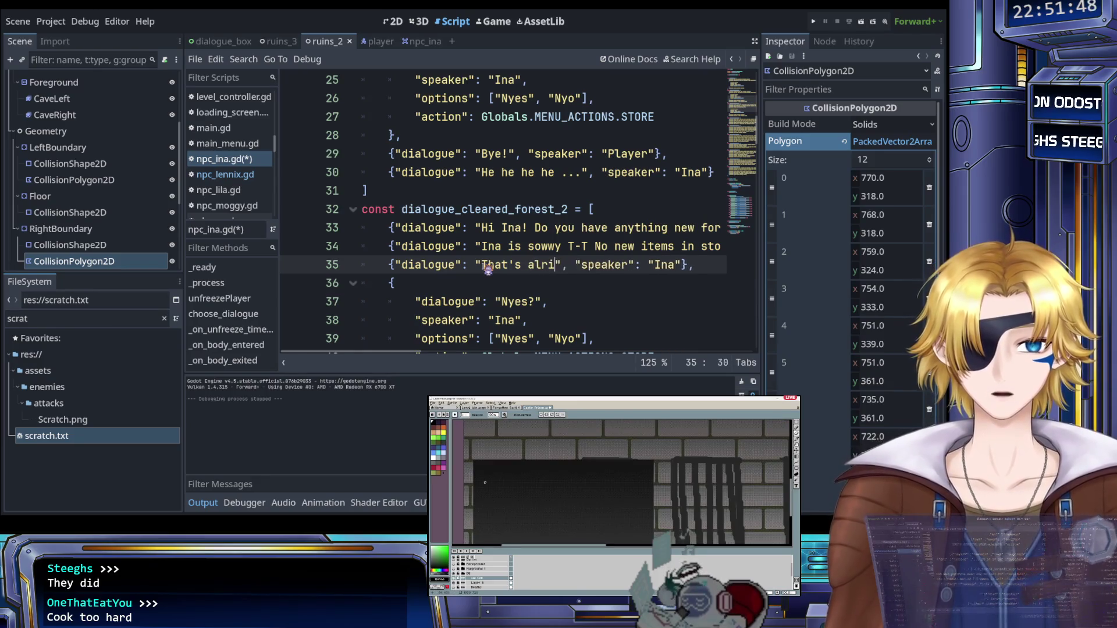
{"action": "type", "text": "I still hav"}
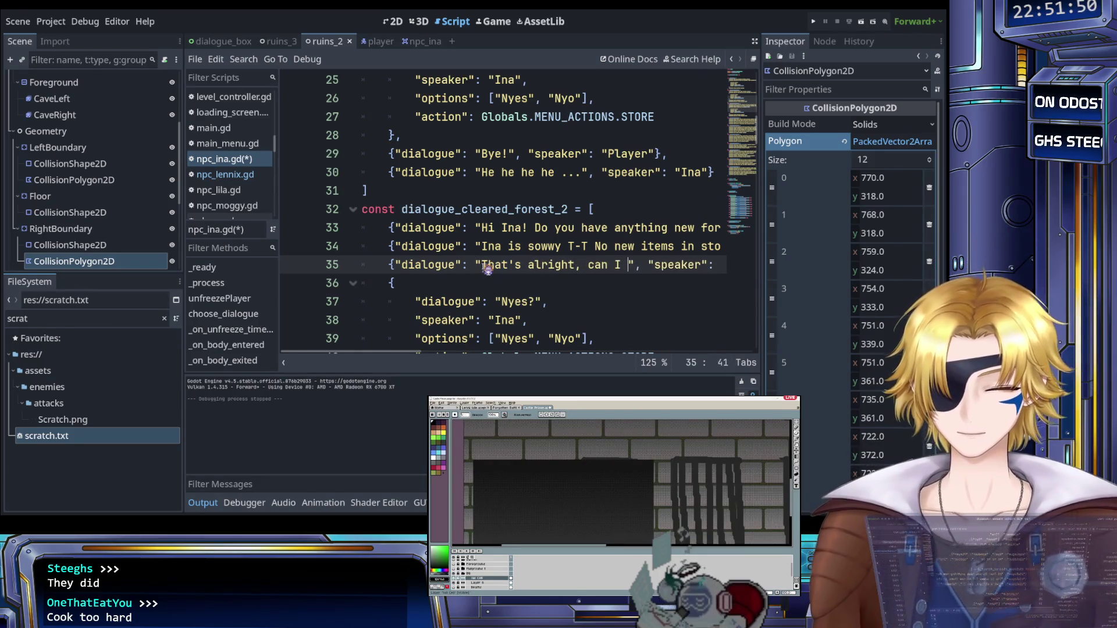
{"action": "type", "text": "e a look?"}
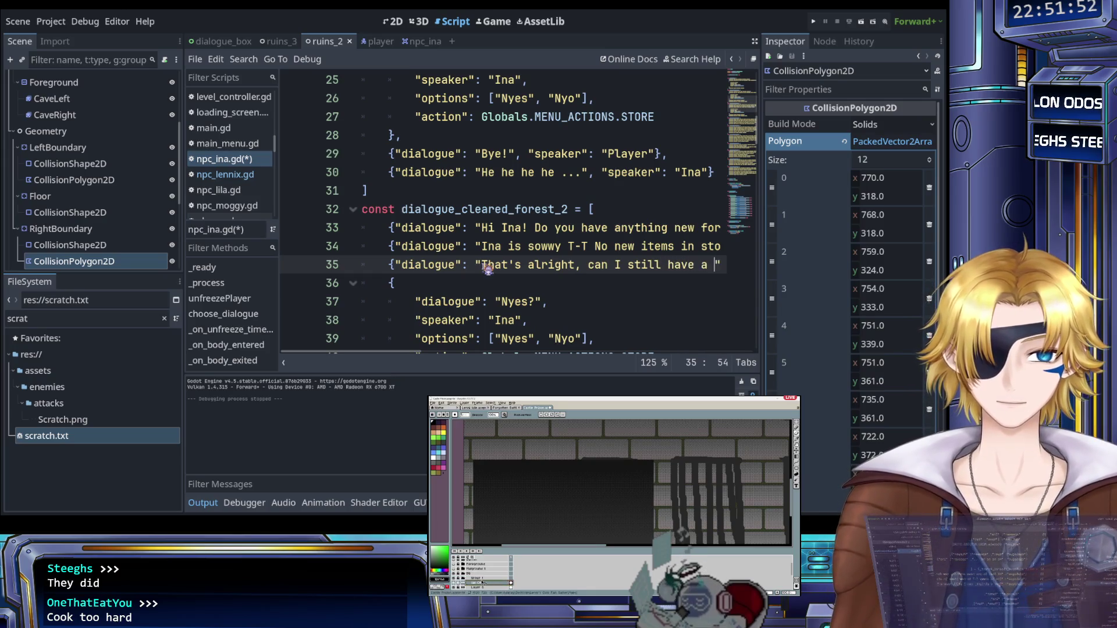
{"action": "scroll", "coordinate": [488, 269], "scroll_direction": "right", "scroll_amount": 4}
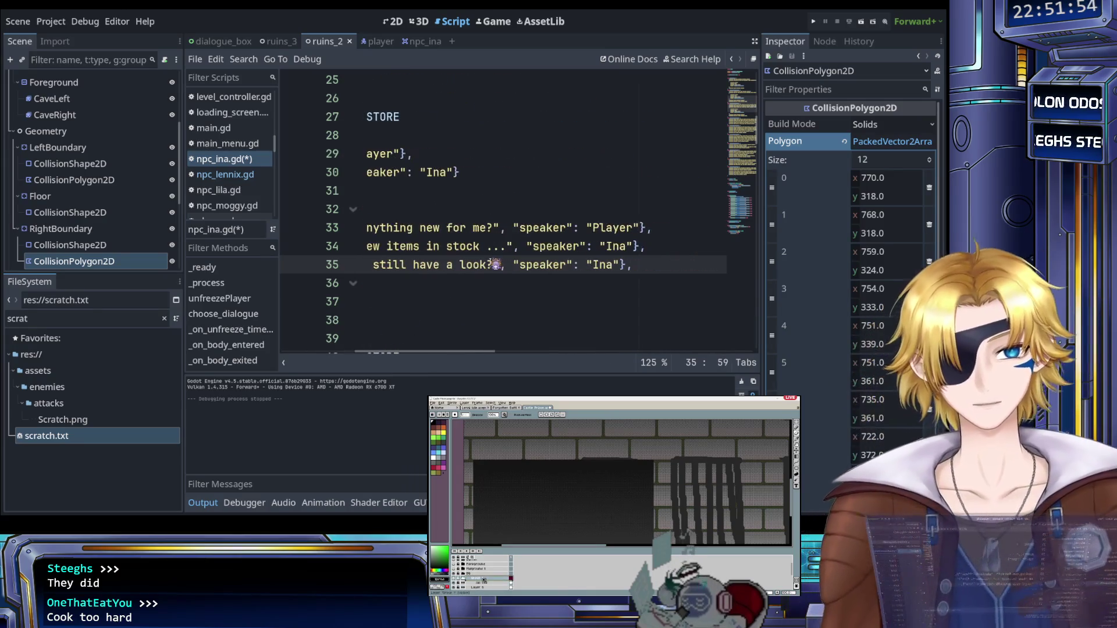
{"action": "double_click", "coordinate": [605, 266]}
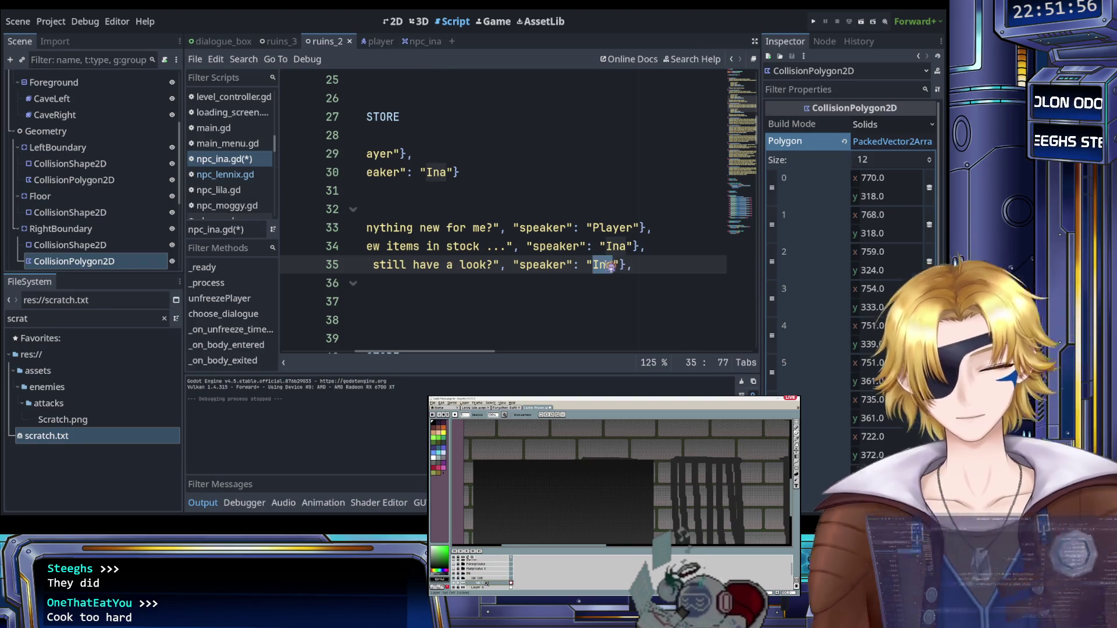
{"action": "type", "text": "Player"}
{"action": "left_click", "coordinate": [661, 244]}
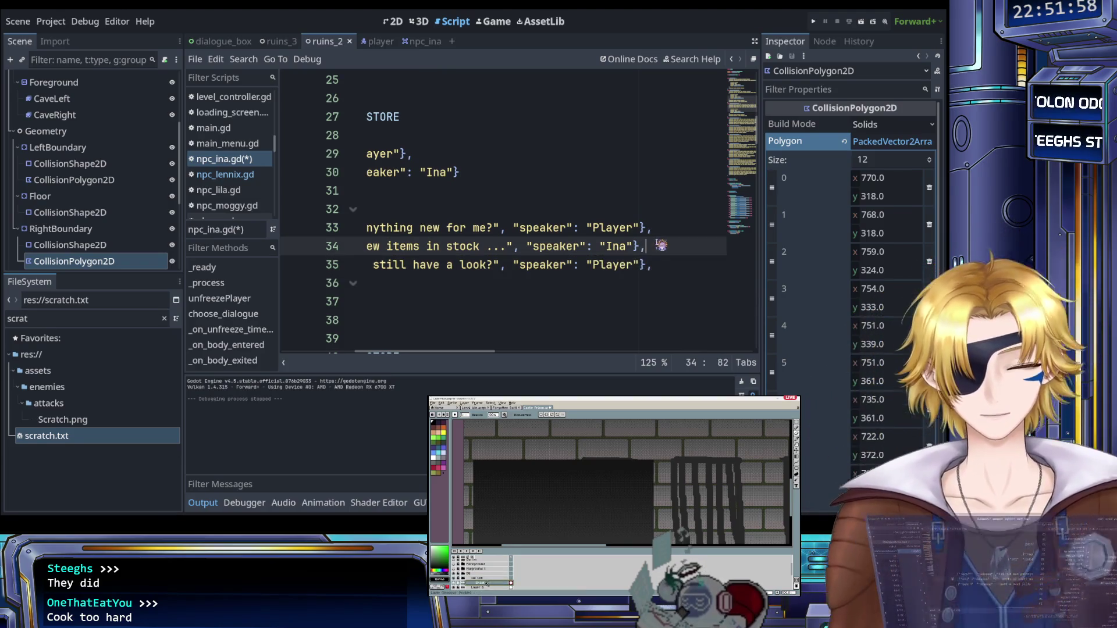
{"action": "key", "text": "Down"}
{"action": "key", "text": "Down"}
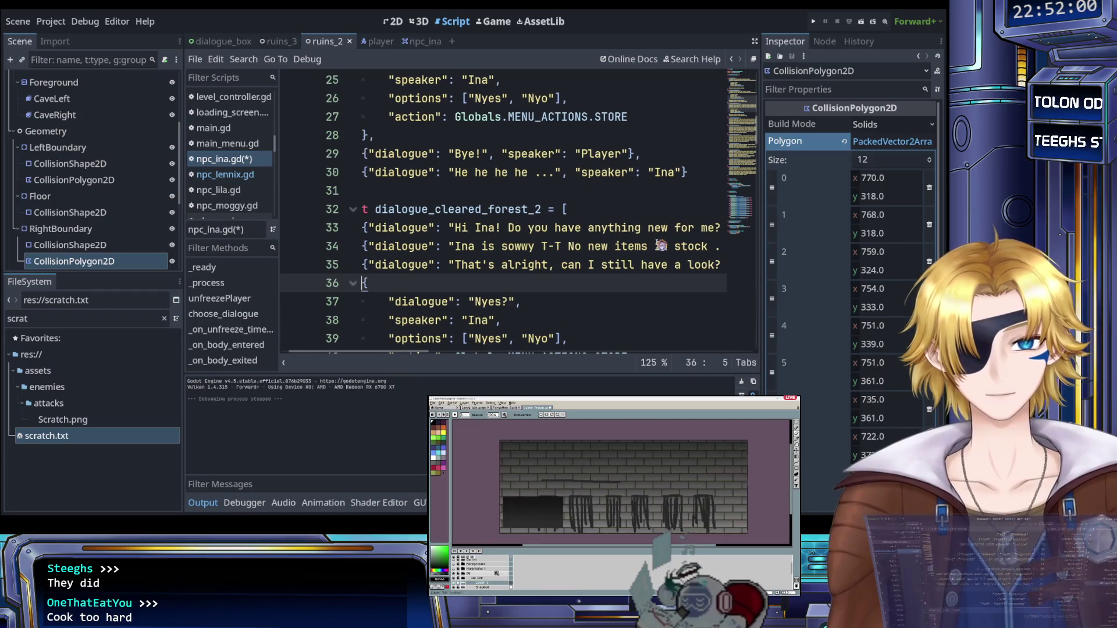
Step: Add Ina's line 36 reading "Yes gib money for business." and save npc_ina.gd
{"action": "key", "text": "ctrl+v"}
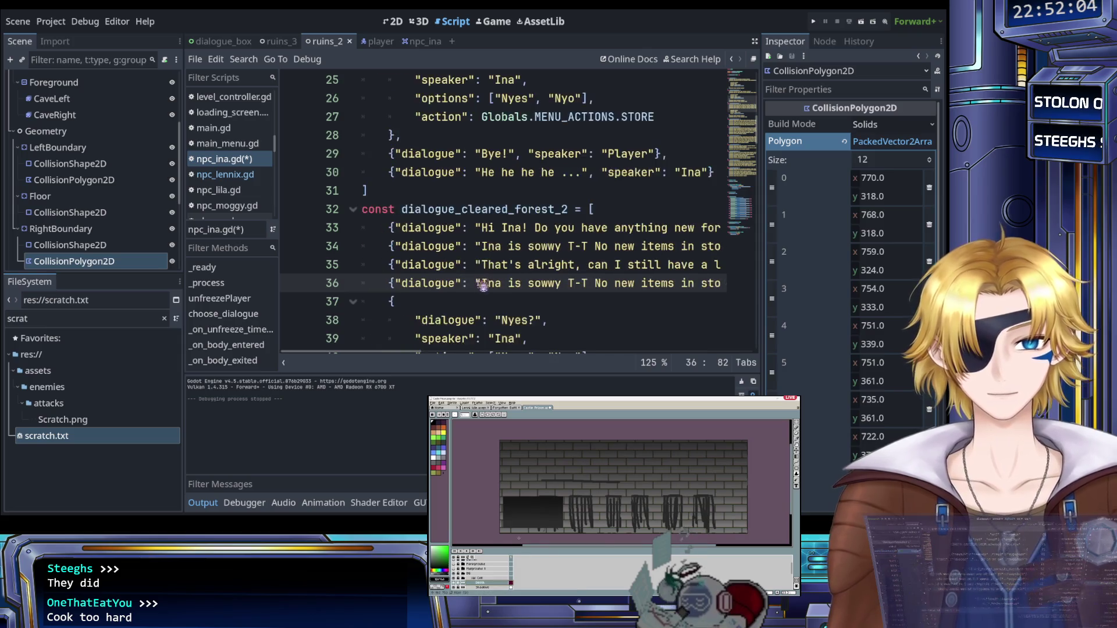
{"action": "left_click_drag", "start_coordinate": [482, 282], "coordinate": [653, 289]}
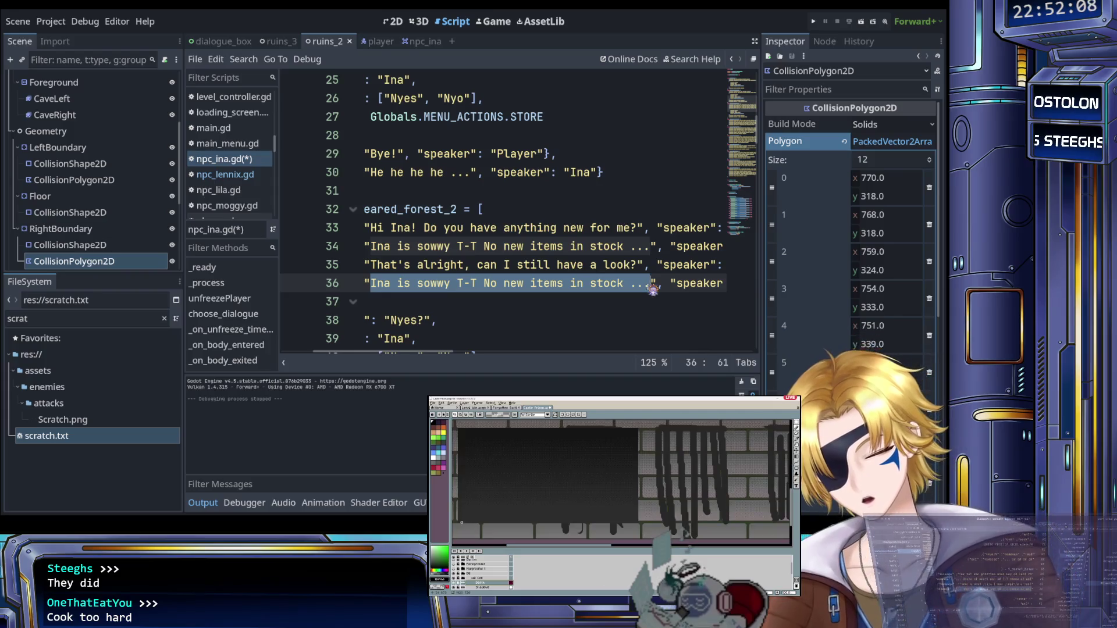
{"action": "type", "text": "Yes gib money\", \"speaker\": \"Ina\"},"}
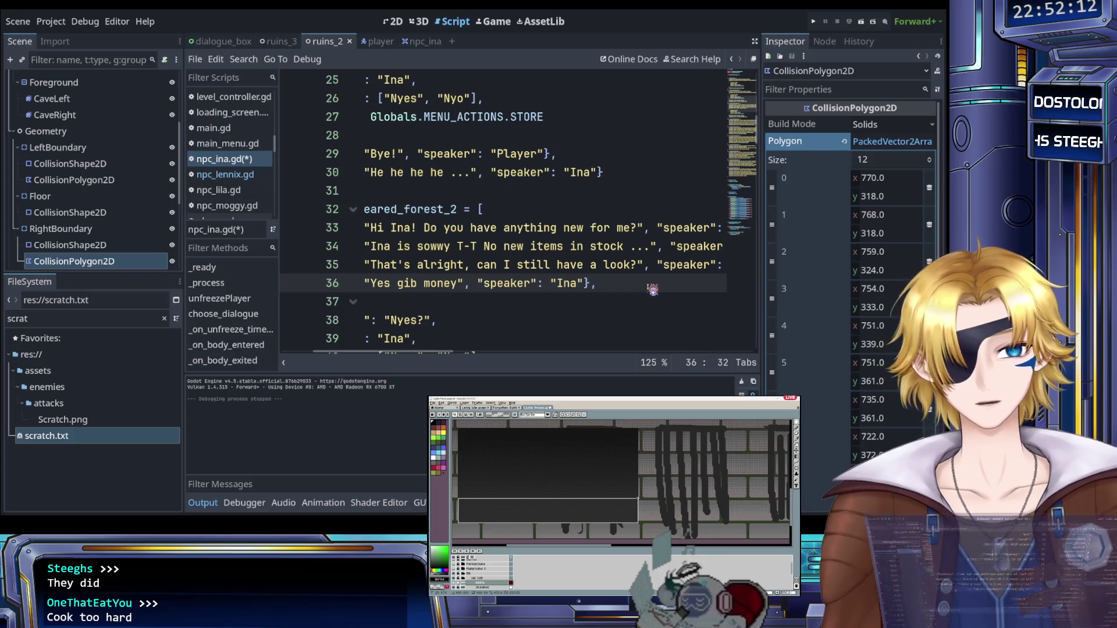
{"action": "type", "text": " for buys"}
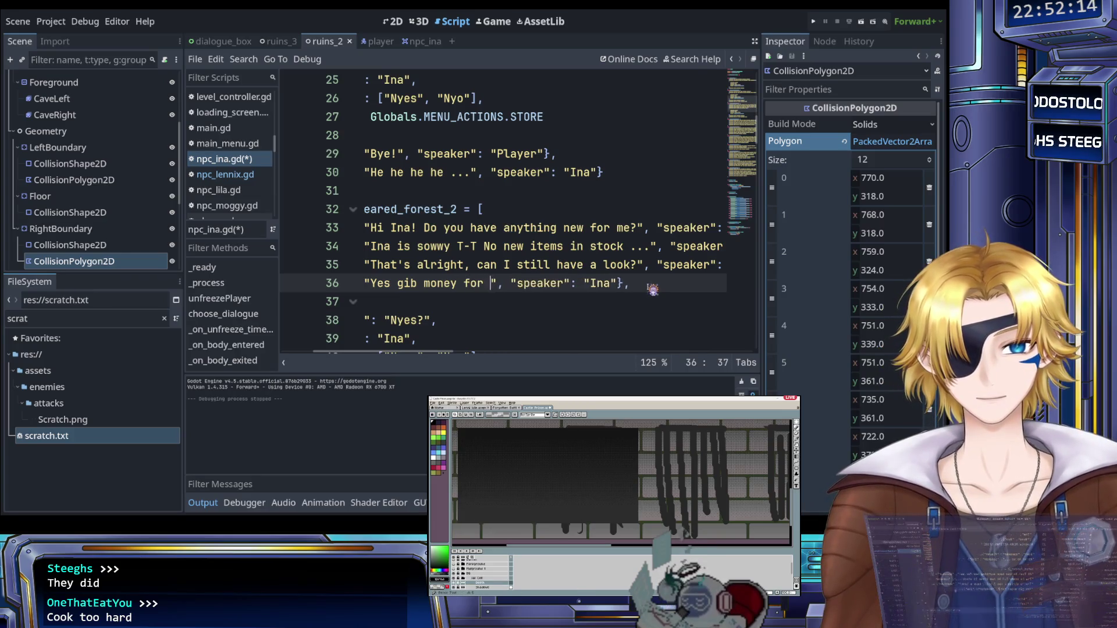
{"action": "key", "text": "BackSpace"}
{"action": "key", "text": "BackSpace"}
{"action": "type", "text": "siness"}
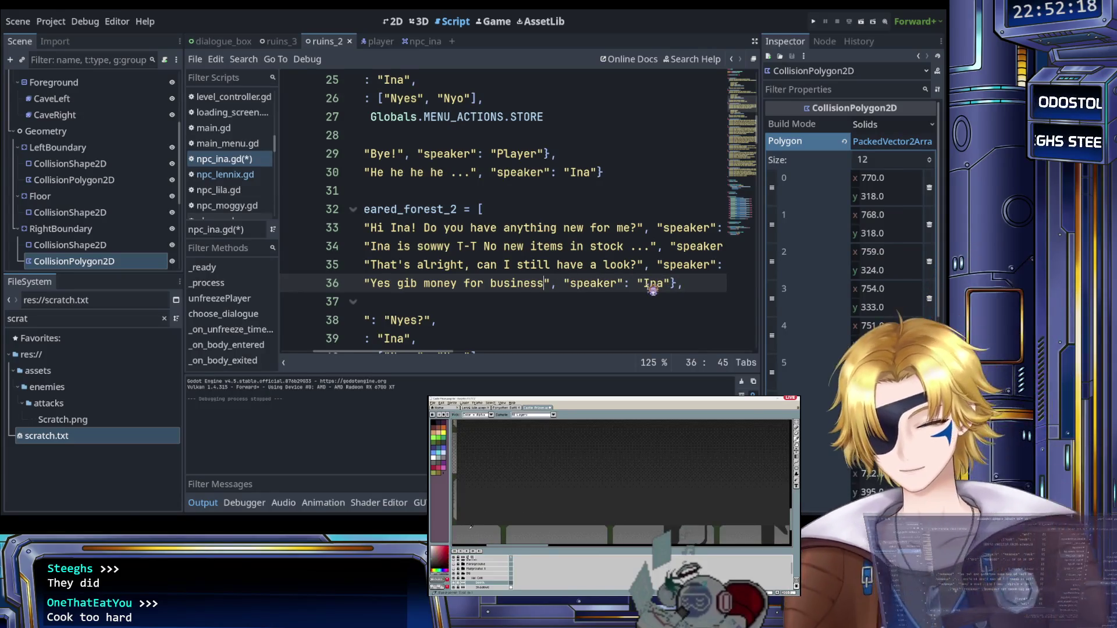
{"action": "type", "text": "."}
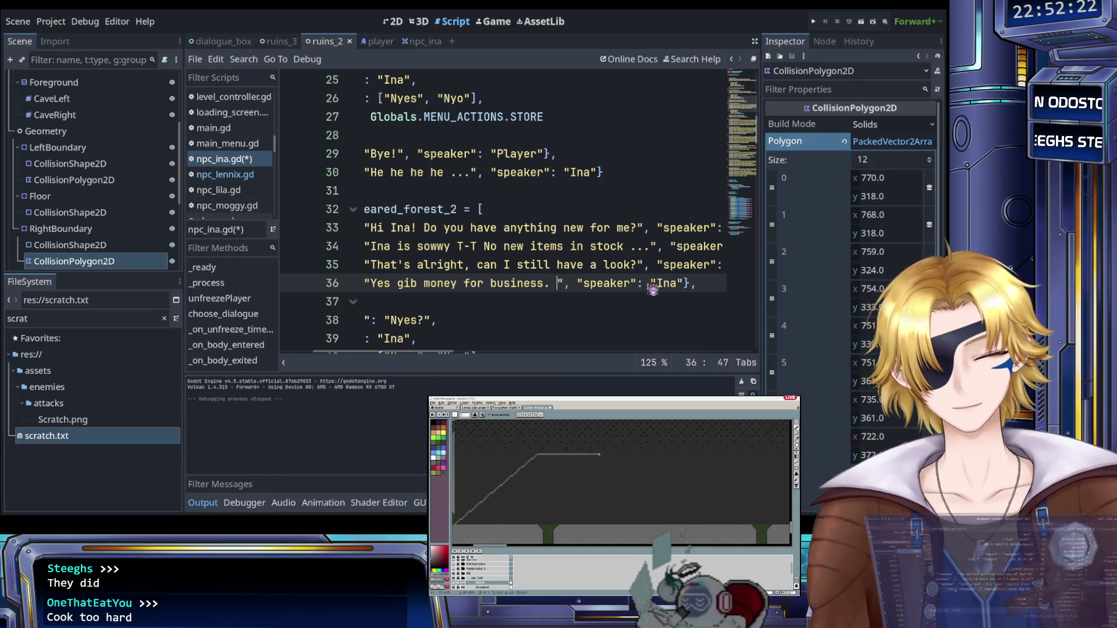
{"action": "key", "text": "BackSpace"}
{"action": "key", "text": "ctrl+s"}
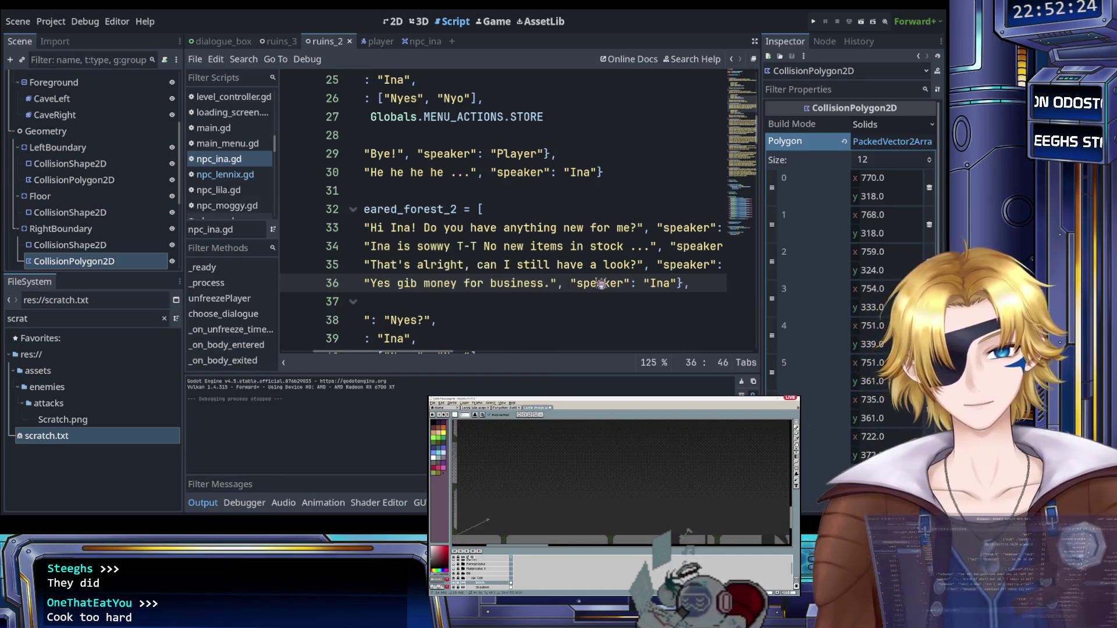
Step: Delete Ina's closing "He he he he ..." entry, remove the trailing comma after "Bye!", and save
{"action": "scroll", "coordinate": [601, 285], "scroll_direction": "left", "scroll_amount": 3}
{"action": "scroll", "coordinate": [545, 293], "scroll_direction": "down", "scroll_amount": 2}
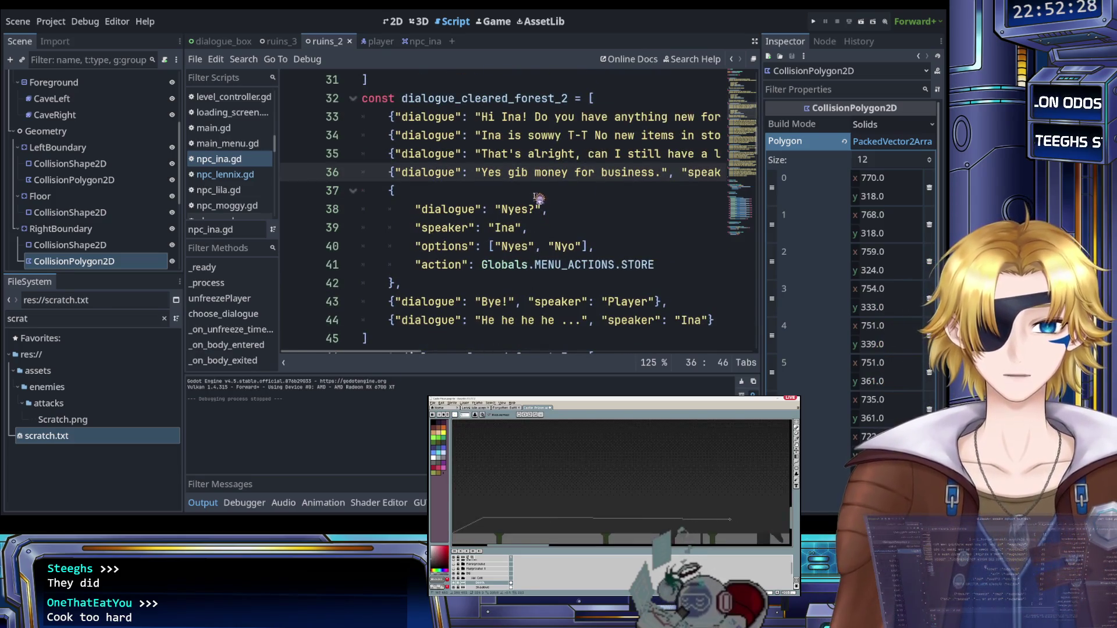
{"action": "scroll", "coordinate": [539, 201], "scroll_direction": "up", "scroll_amount": 5}
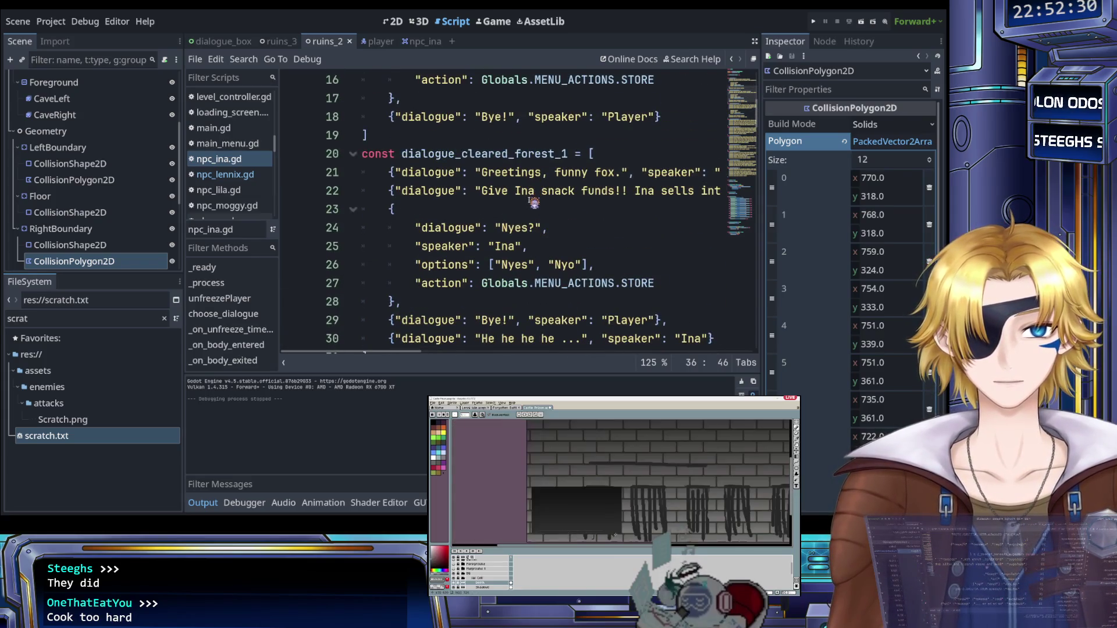
{"action": "scroll", "coordinate": [536, 199], "scroll_direction": "up", "scroll_amount": 5}
{"action": "scroll", "coordinate": [533, 202], "scroll_direction": "down", "scroll_amount": 9}
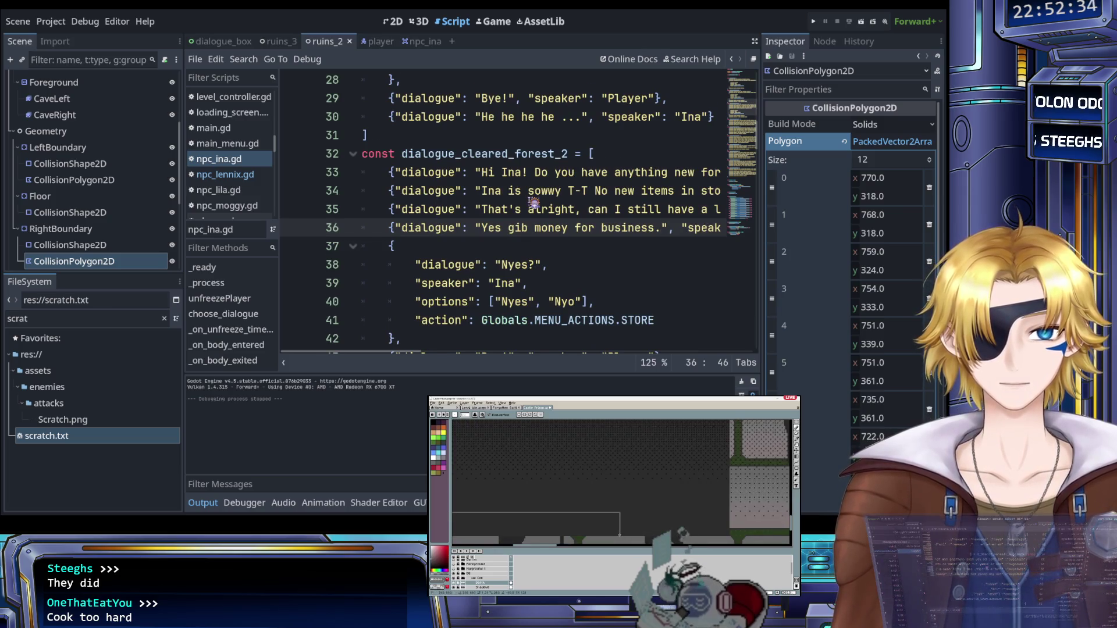
{"action": "scroll", "coordinate": [534, 202], "scroll_direction": "down", "scroll_amount": 3}
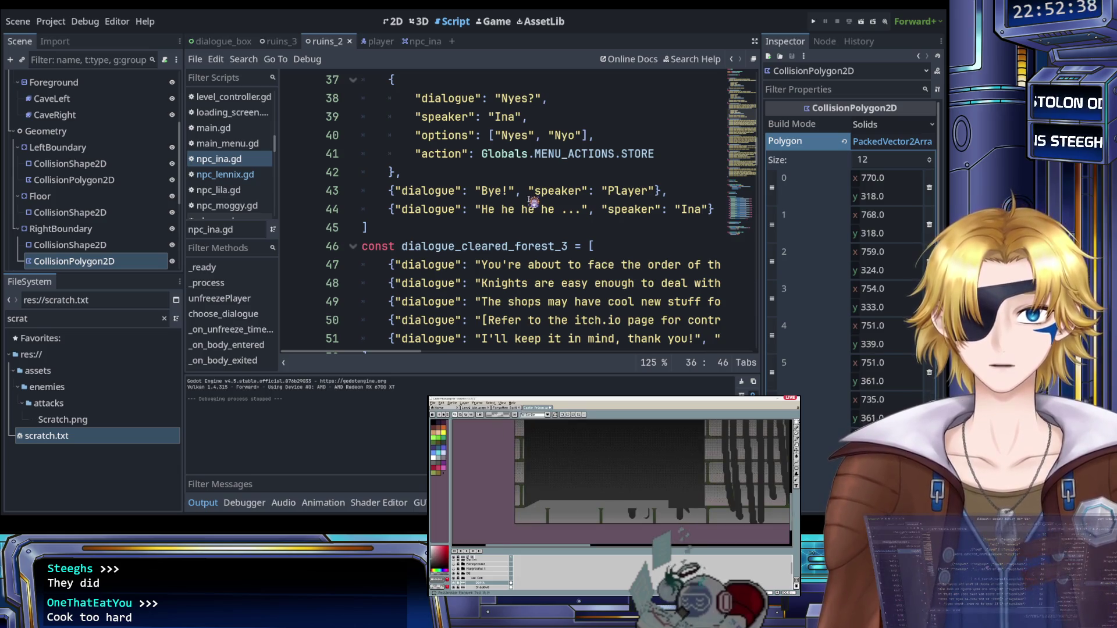
{"action": "scroll", "coordinate": [533, 207], "scroll_direction": "up", "scroll_amount": 1}
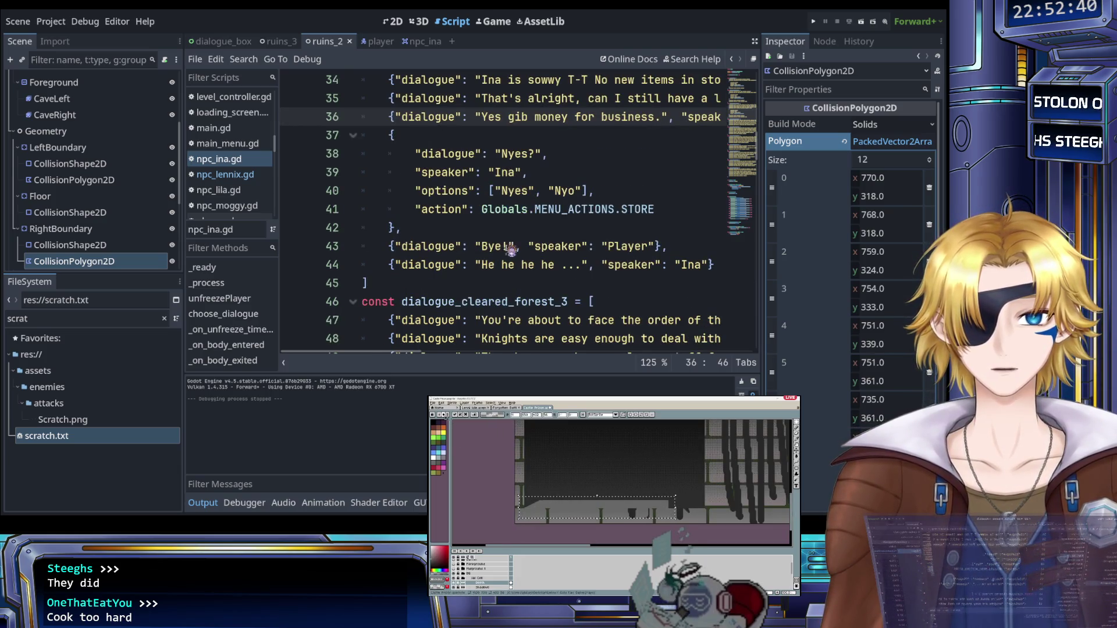
{"action": "scroll", "coordinate": [510, 250], "scroll_direction": "right", "scroll_amount": 2}
{"action": "left_click_drag", "start_coordinate": [581, 267], "coordinate": [582, 256]}
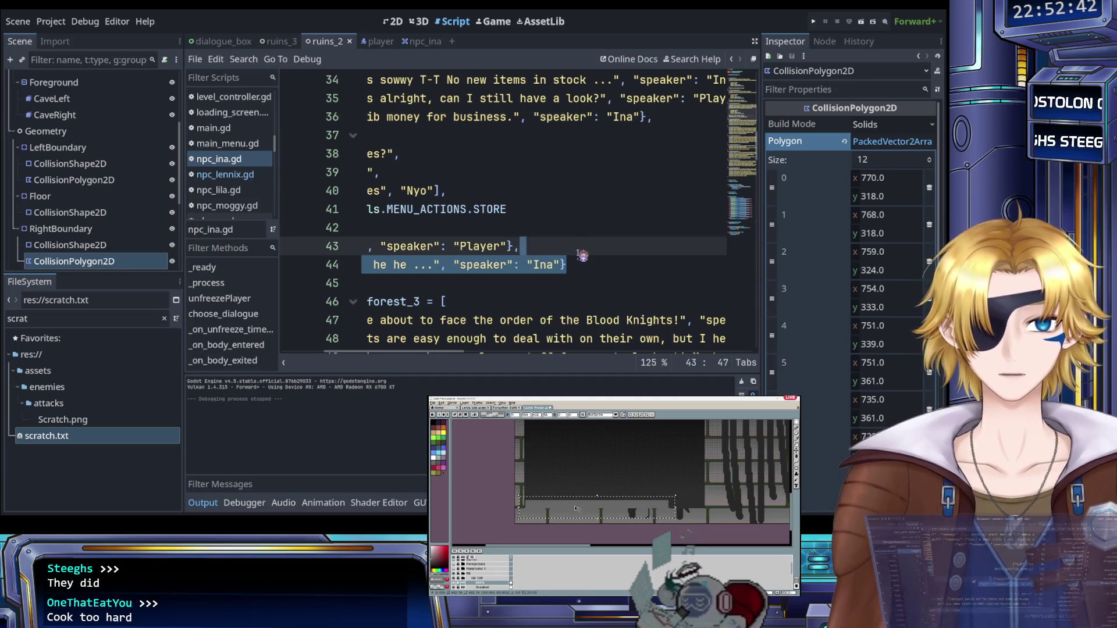
{"action": "key", "text": "Delete"}
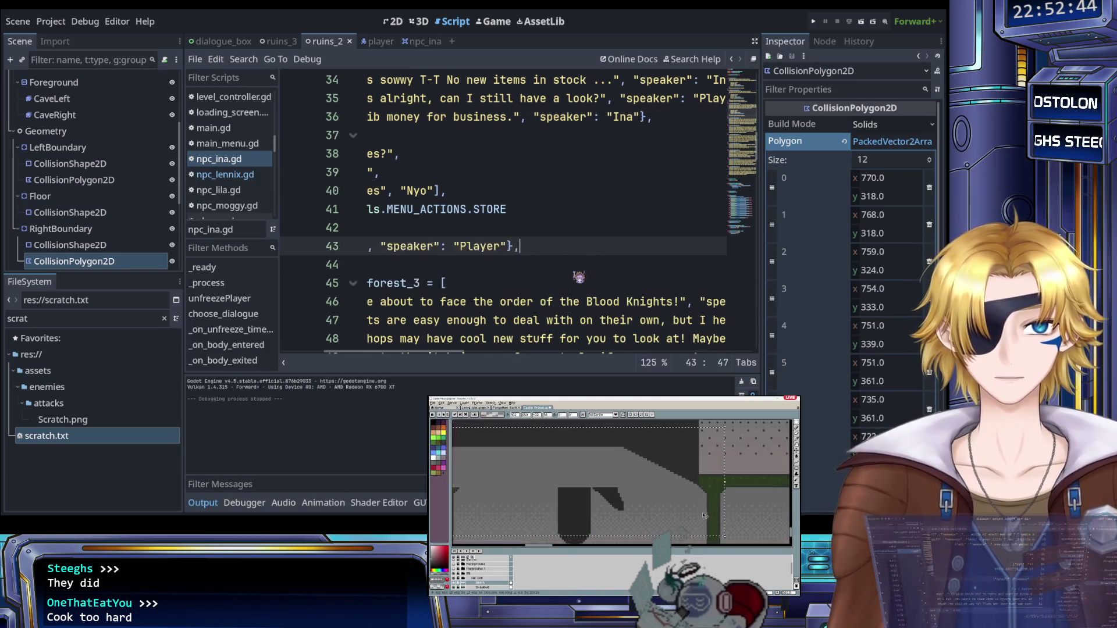
{"action": "scroll", "coordinate": [582, 255], "scroll_direction": "left", "scroll_amount": 2}
{"action": "key", "text": "BackSpace"}
{"action": "key", "text": "ctrl+s"}
Step: Scroll through the script to review the finished dialogue_cleared_forest_2 block
{"action": "scroll", "coordinate": [631, 276], "scroll_direction": "up", "scroll_amount": 7}
{"action": "scroll", "coordinate": [638, 268], "scroll_direction": "up", "scroll_amount": 4}
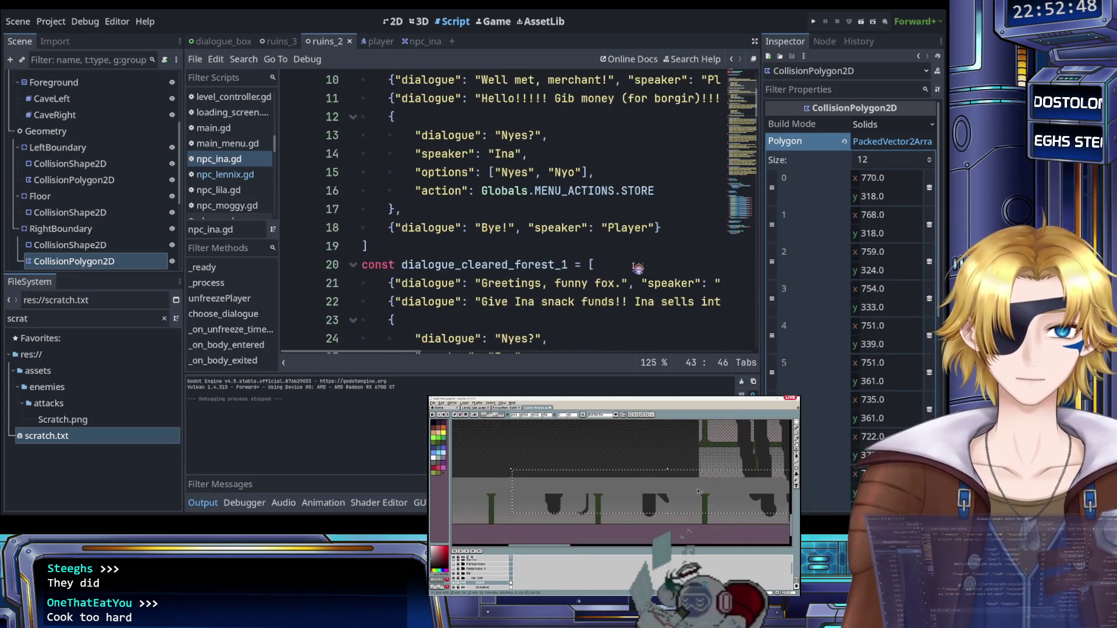
{"action": "scroll", "coordinate": [638, 268], "scroll_direction": "down", "scroll_amount": 7}
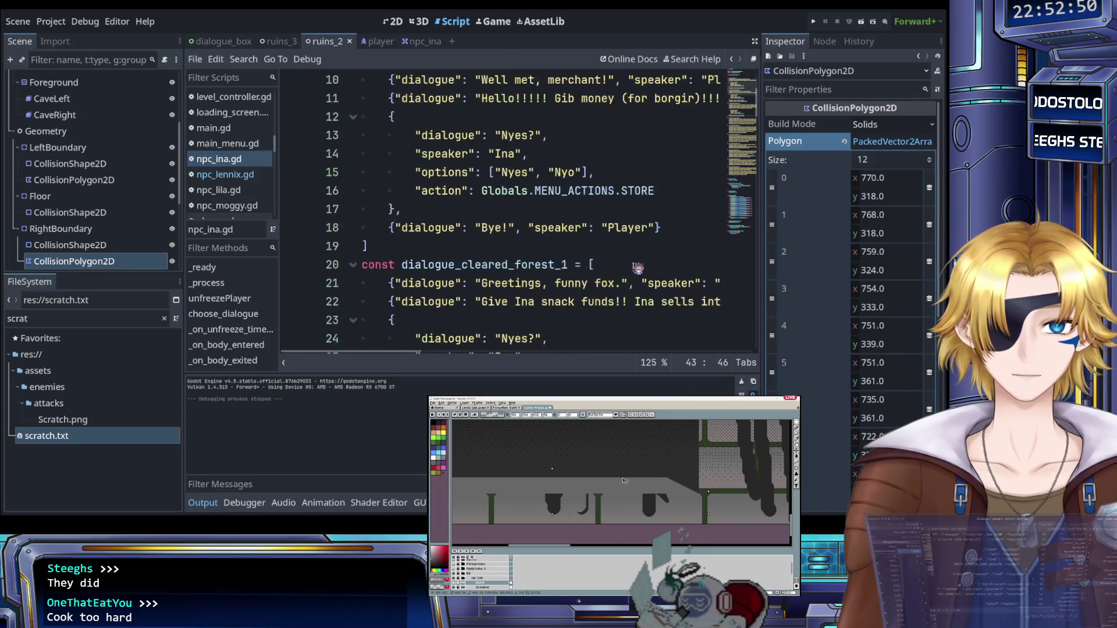
{"action": "scroll", "coordinate": [617, 266], "scroll_direction": "right", "scroll_amount": 3}
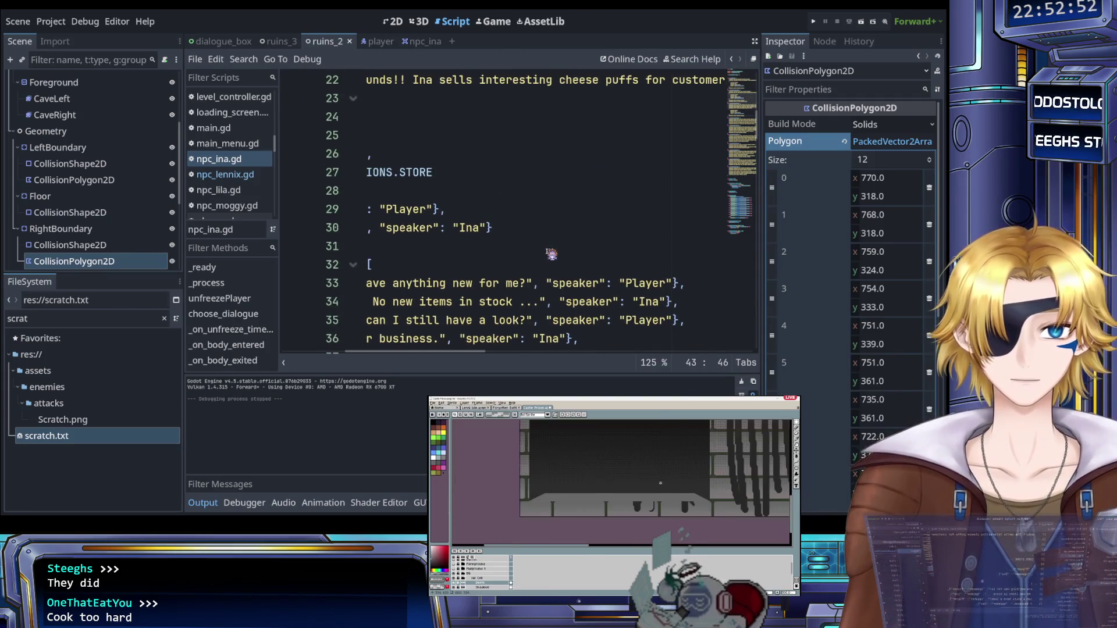
{"action": "scroll", "coordinate": [618, 267], "scroll_direction": "left", "scroll_amount": 3}
{"action": "scroll", "coordinate": [551, 254], "scroll_direction": "down", "scroll_amount": 2}
{"action": "scroll", "coordinate": [550, 254], "scroll_direction": "up", "scroll_amount": 2}
{"action": "scroll", "coordinate": [551, 254], "scroll_direction": "down", "scroll_amount": 4}
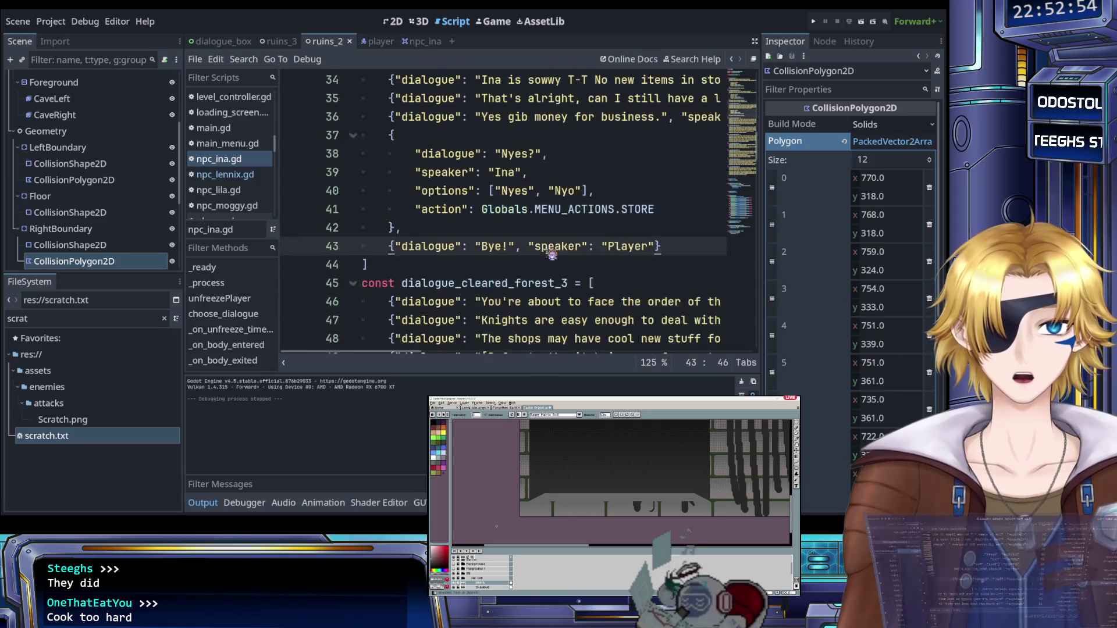
{"action": "mouse_move", "coordinate": [662, 246]}
{"action": "left_mouse_down"}
{"action": "mouse_move", "coordinate": [407, 230]}
{"action": "mouse_move", "coordinate": [448, 210]}
{"action": "mouse_move", "coordinate": [401, 195]}
{"action": "mouse_move", "coordinate": [393, 177]}
{"action": "left_mouse_up"}
{"action": "key", "text": "ctrl+c"}
{"action": "left_click", "coordinate": [466, 227]}
{"action": "scroll", "coordinate": [465, 227], "scroll_direction": "down", "scroll_amount": 4}
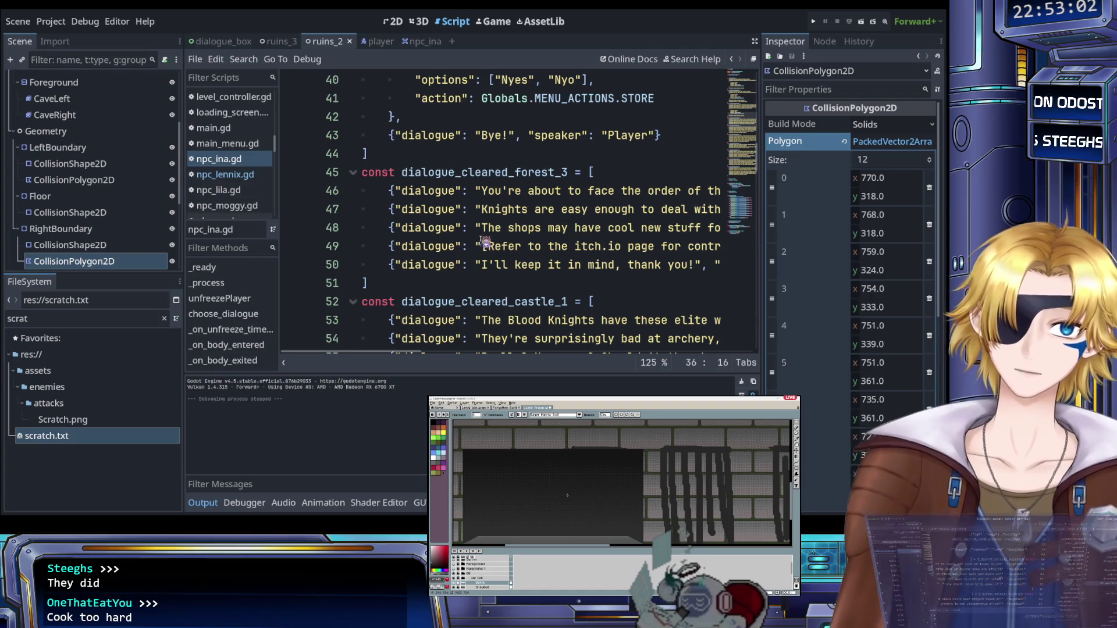
Step: Paste Ina's shop dialogue into dialogue_cleared_forest_3 and cut the pasted 'Hi Ina!' greeting
{"action": "scroll", "coordinate": [484, 242], "scroll_direction": "right", "scroll_amount": 3}
{"action": "scroll", "coordinate": [576, 262], "scroll_direction": "right", "scroll_amount": 3}
{"action": "mouse_move", "coordinate": [722, 265]}
{"action": "left_mouse_down"}
{"action": "mouse_move", "coordinate": [486, 248]}
{"action": "mouse_move", "coordinate": [407, 224]}
{"action": "mouse_move", "coordinate": [396, 192]}
{"action": "left_mouse_up"}
{"action": "key", "text": "ctrl+v"}
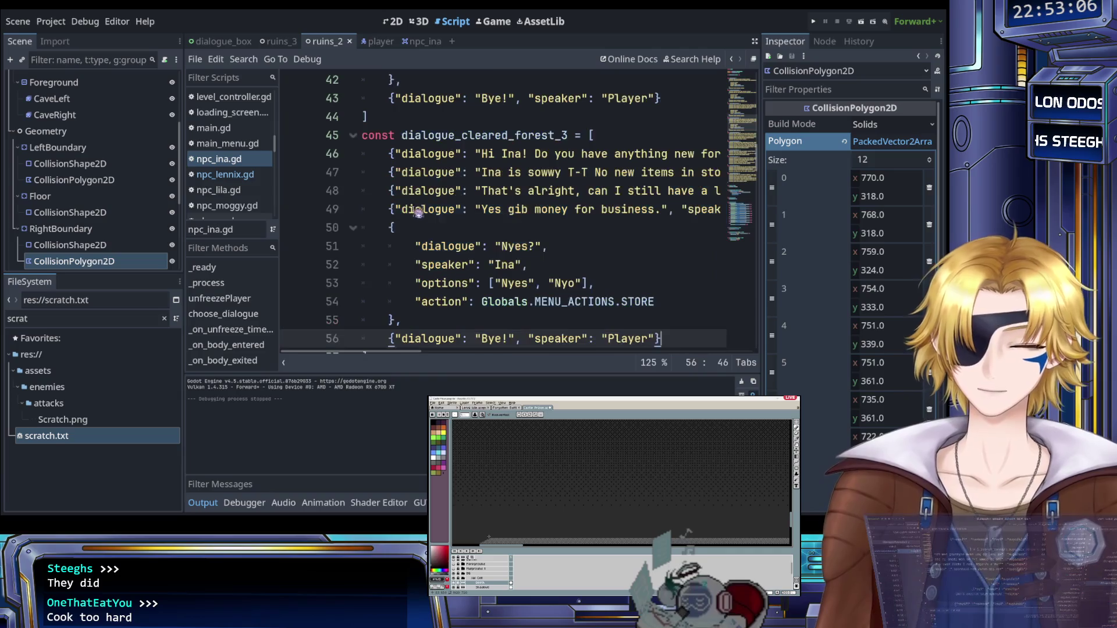
{"action": "scroll", "coordinate": [449, 232], "scroll_direction": "up", "scroll_amount": 1}
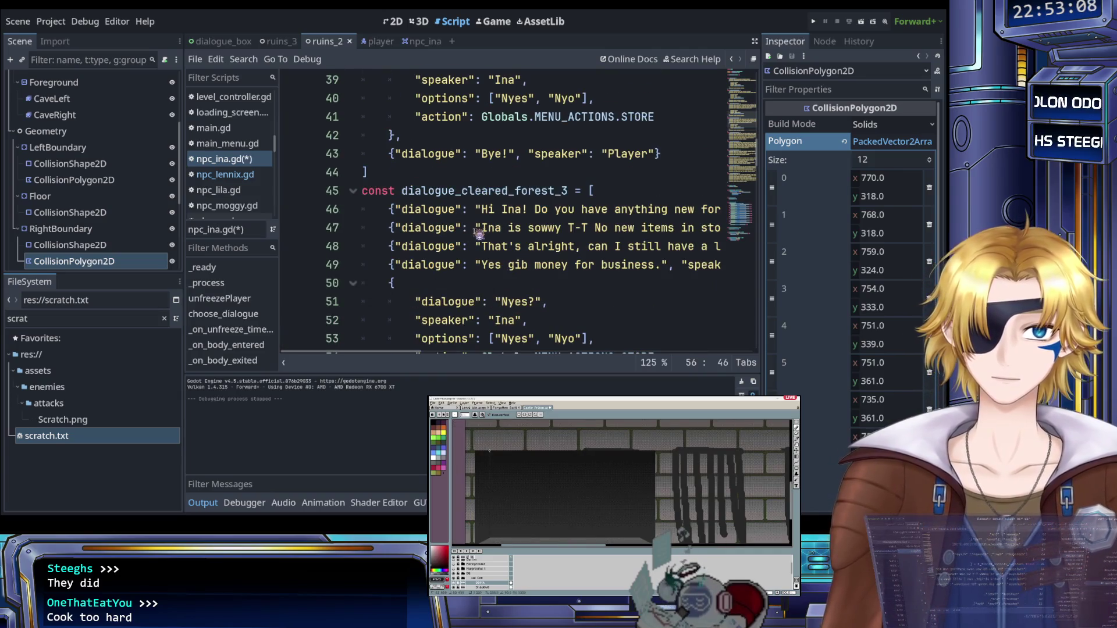
{"action": "left_click_drag", "start_coordinate": [482, 209], "coordinate": [516, 209]}
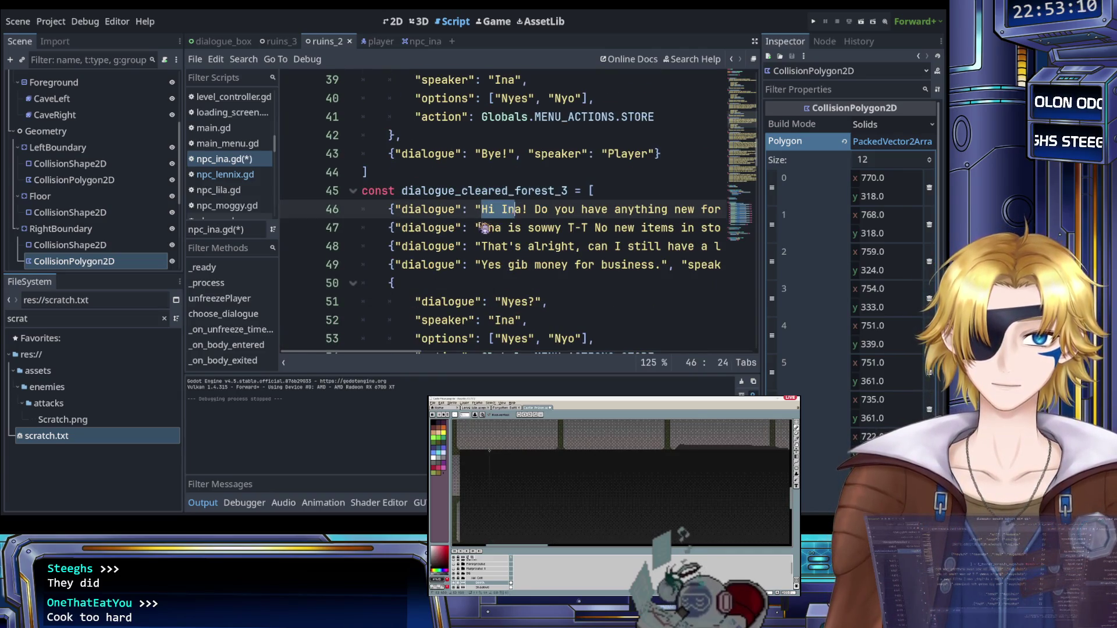
{"action": "mouse_move", "coordinate": [391, 229]}
{"action": "left_mouse_down"}
{"action": "mouse_move", "coordinate": [392, 214]}
{"action": "mouse_move", "coordinate": [689, 208]}
{"action": "left_mouse_up"}
{"action": "key", "text": "ctrl+x"}
Step: Type Ina's greeting 'He he he he he ... Raian!!!!', change the Player line to 'Y-yes, child', and save
{"action": "scroll", "coordinate": [391, 215], "scroll_direction": "right", "scroll_amount": 2}
{"action": "type", "text": "He he he he he"}
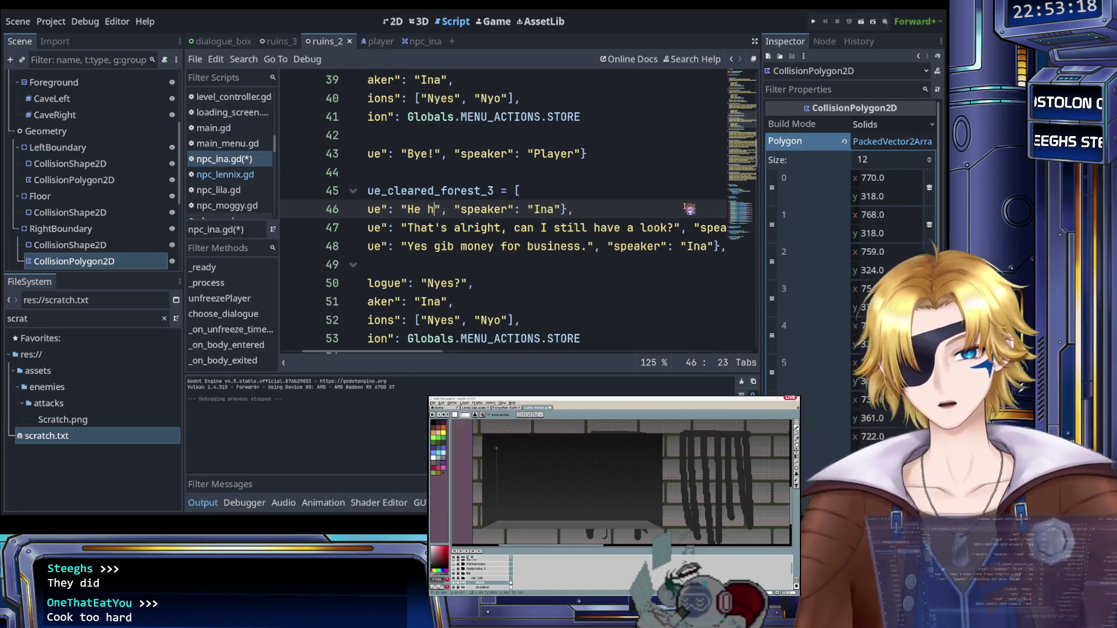
{"action": "type", "text": " ... Raian"}
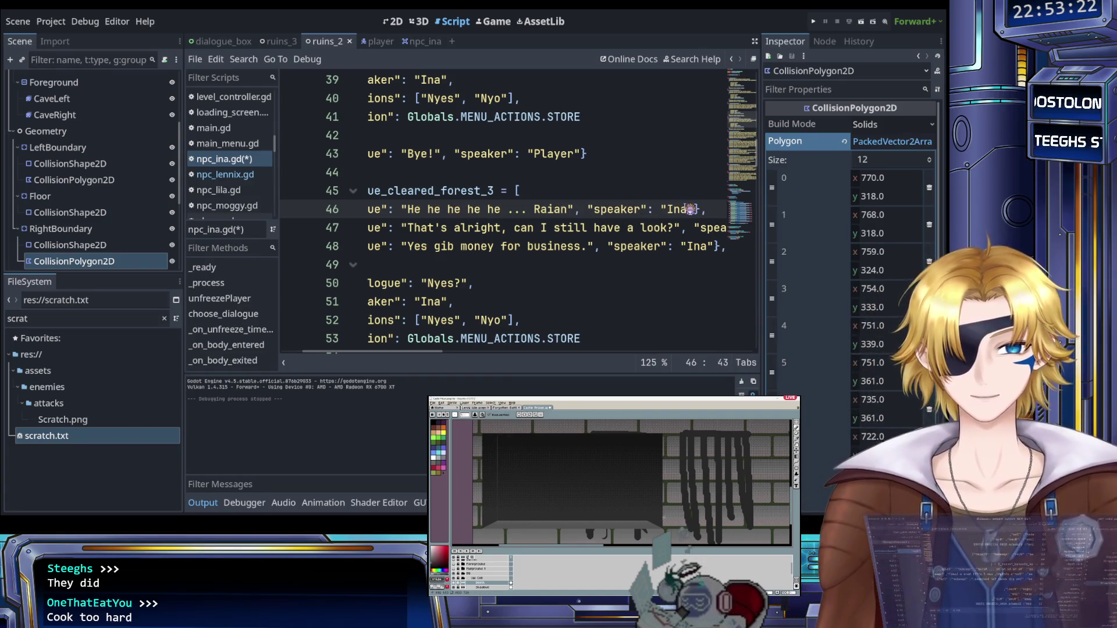
{"action": "type", "text": "!!!!"}
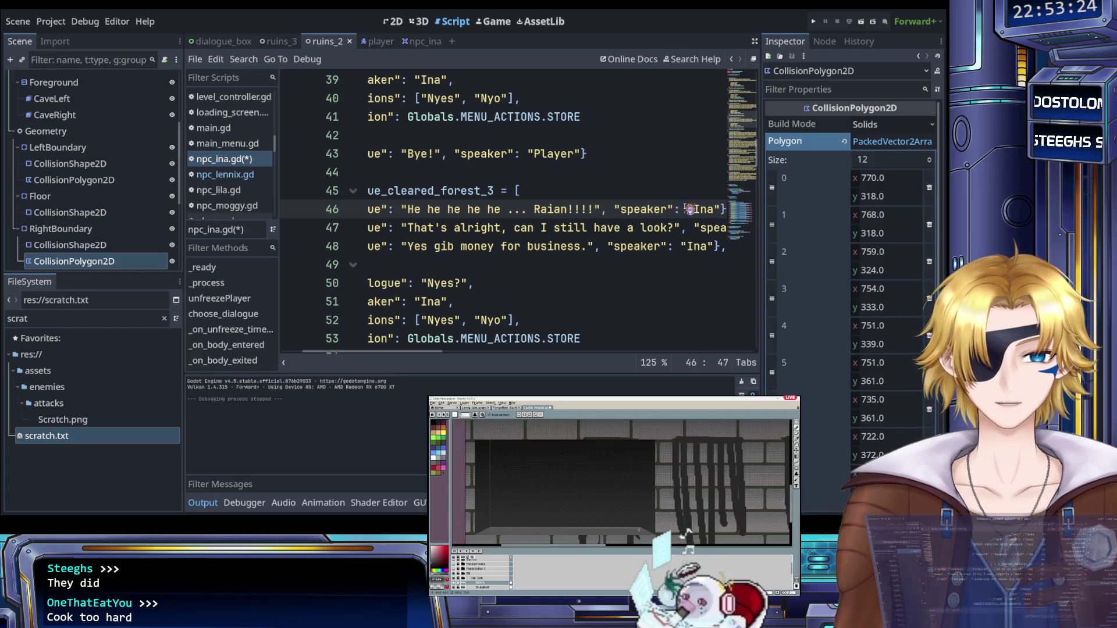
{"action": "scroll", "coordinate": [683, 210], "scroll_direction": "right", "scroll_amount": 3}
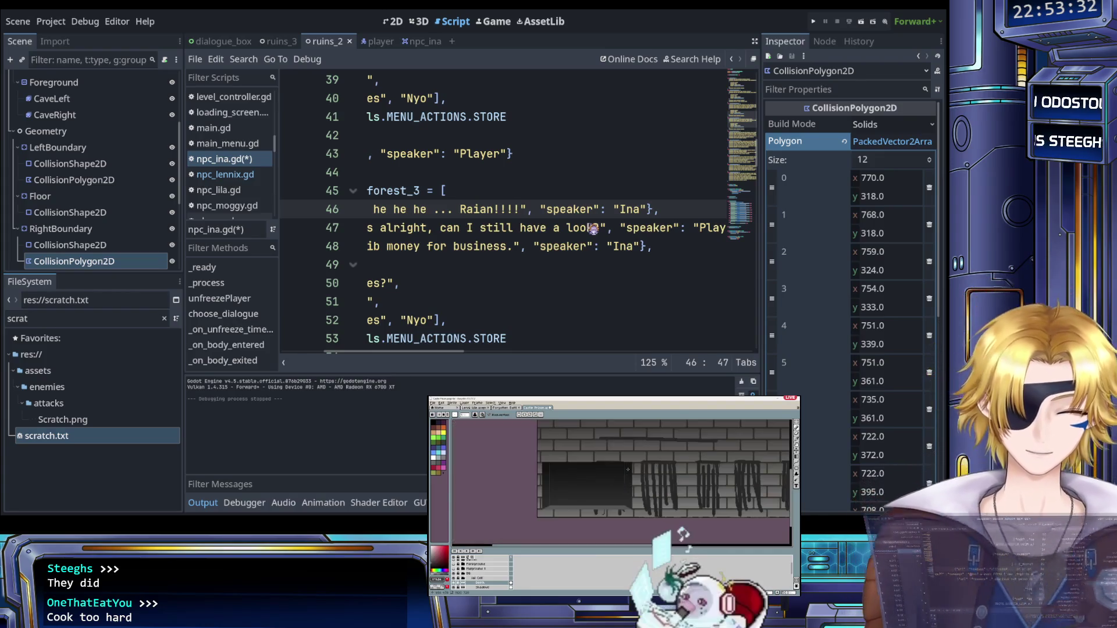
{"action": "scroll", "coordinate": [564, 233], "scroll_direction": "left", "scroll_amount": 5}
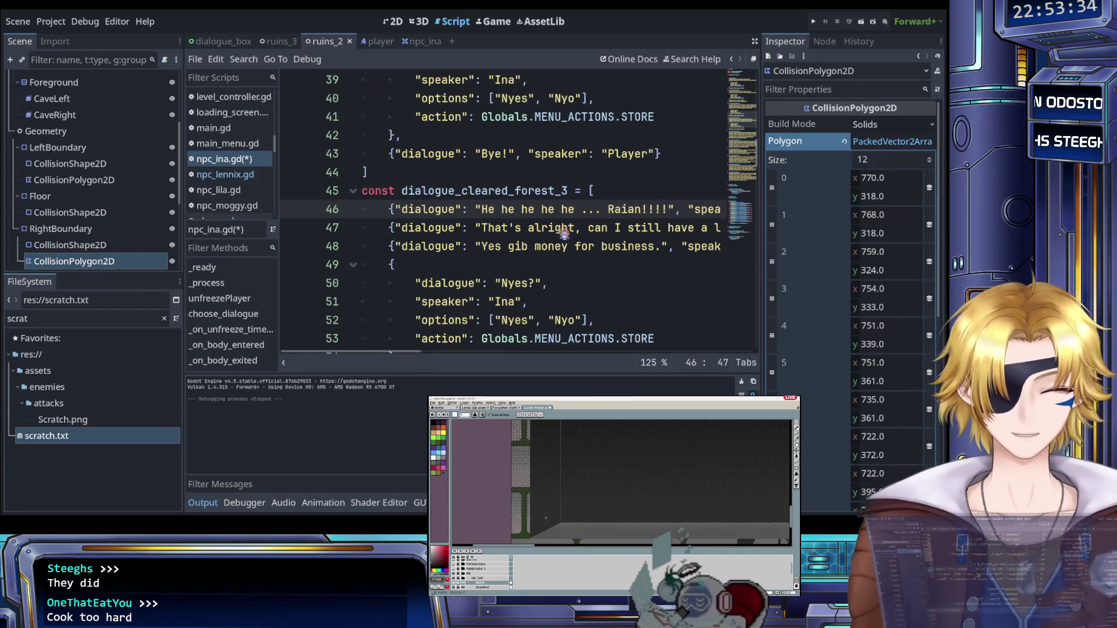
{"action": "scroll", "coordinate": [564, 233], "scroll_direction": "right", "scroll_amount": 5}
{"action": "scroll", "coordinate": [564, 234], "scroll_direction": "left", "scroll_amount": 5}
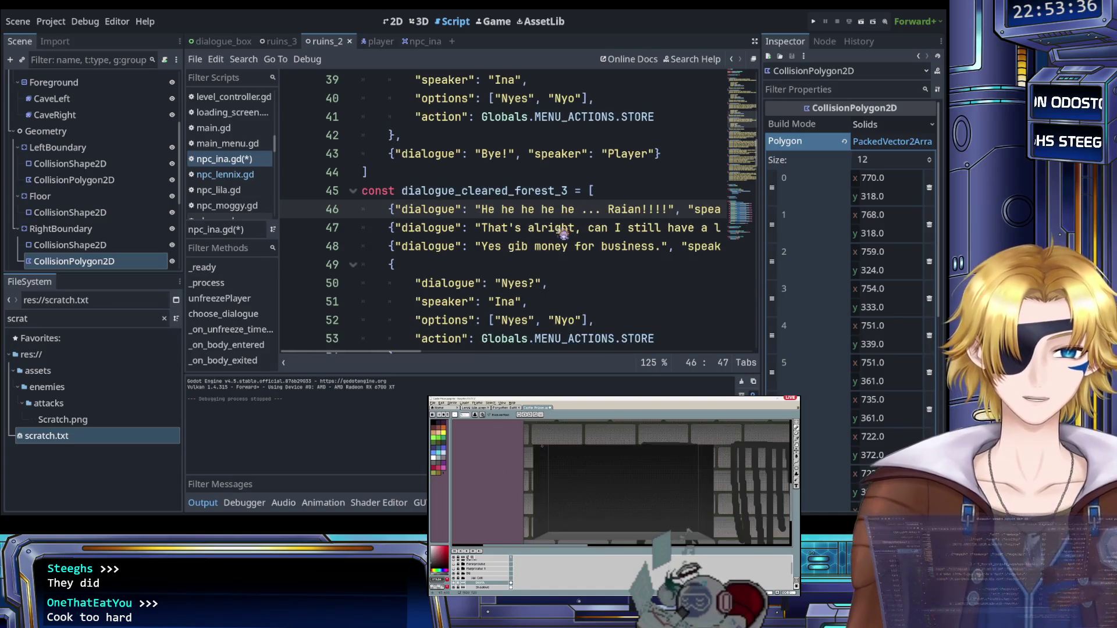
{"action": "left_click_drag", "start_coordinate": [482, 229], "coordinate": [637, 231]}
{"action": "type", "text": "Y-yes, "}
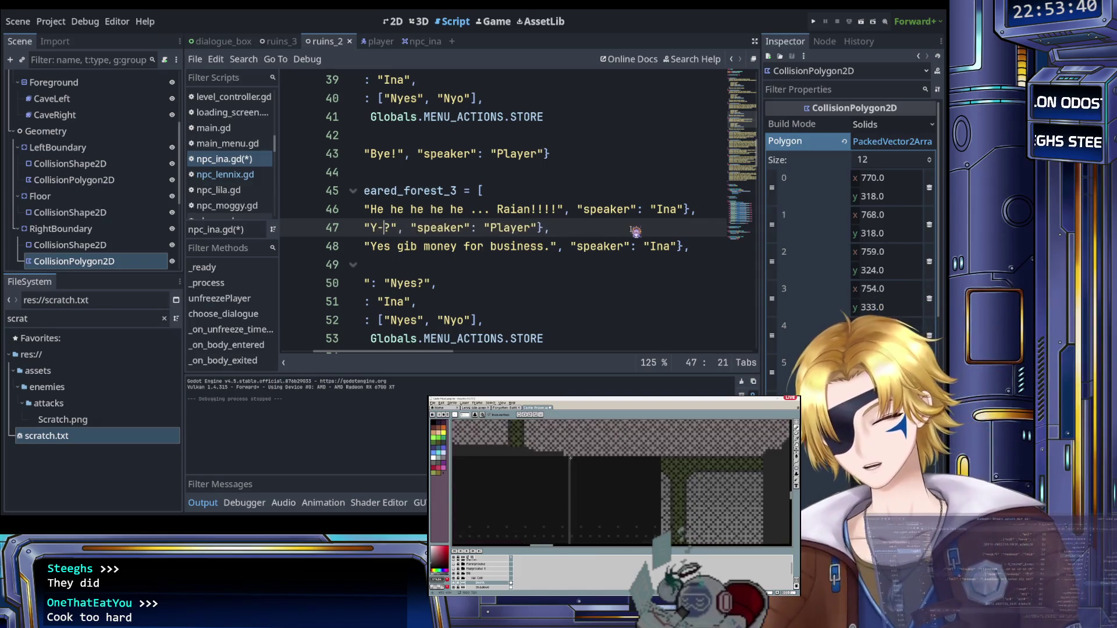
{"action": "type", "text": "child"}
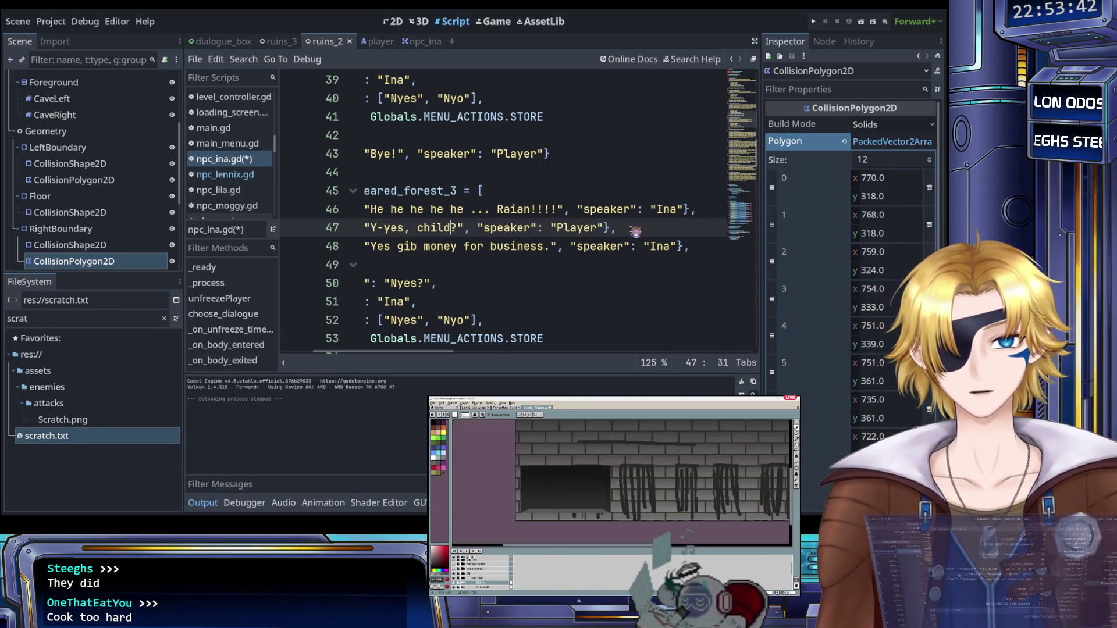
{"action": "key", "text": "ctrl+s"}
Step: Replace Ina's 'Yes gib money for business.' line with 'Ina has received new stock from' and save
{"action": "left_click", "coordinate": [630, 227]}
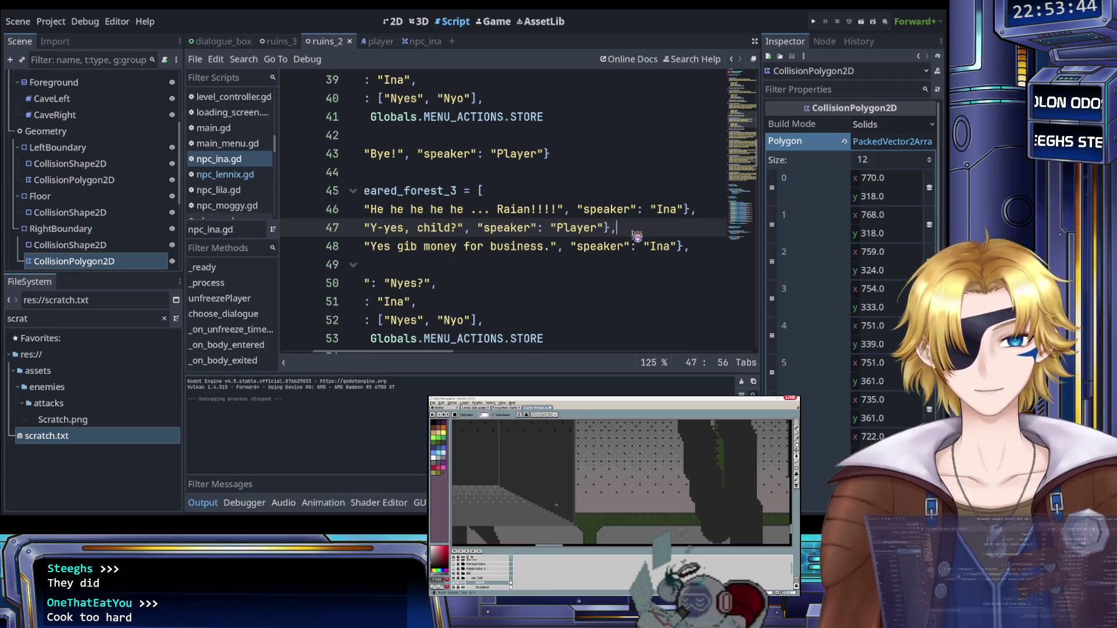
{"action": "scroll", "coordinate": [638, 239], "scroll_direction": "left", "scroll_amount": 3}
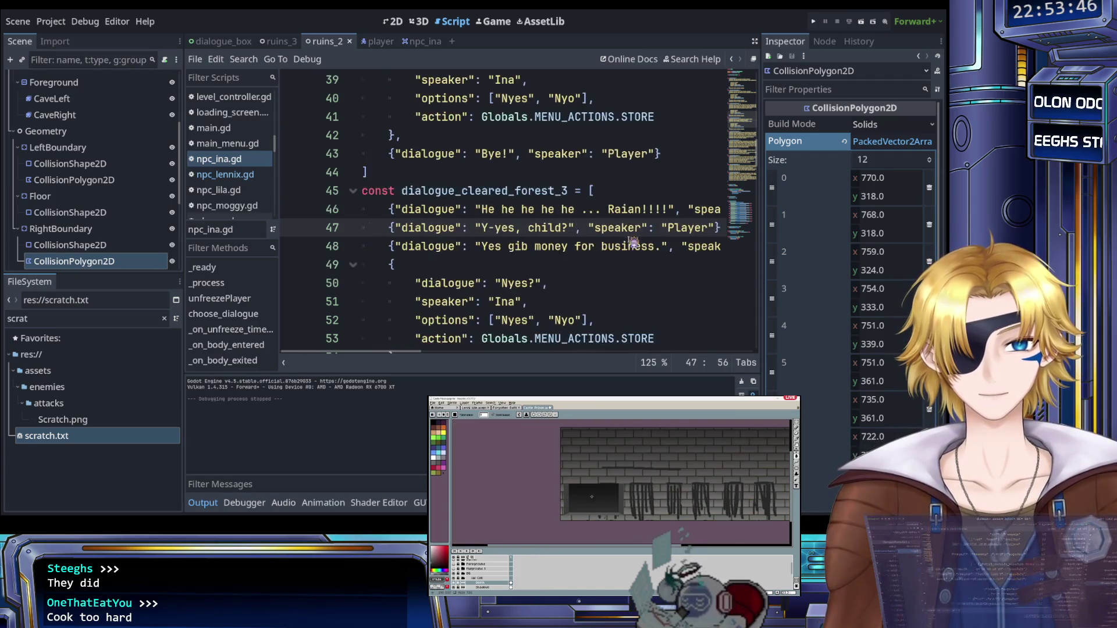
{"action": "left_click", "coordinate": [482, 246]}
{"action": "left_click_drag", "start_coordinate": [484, 246], "coordinate": [661, 246]}
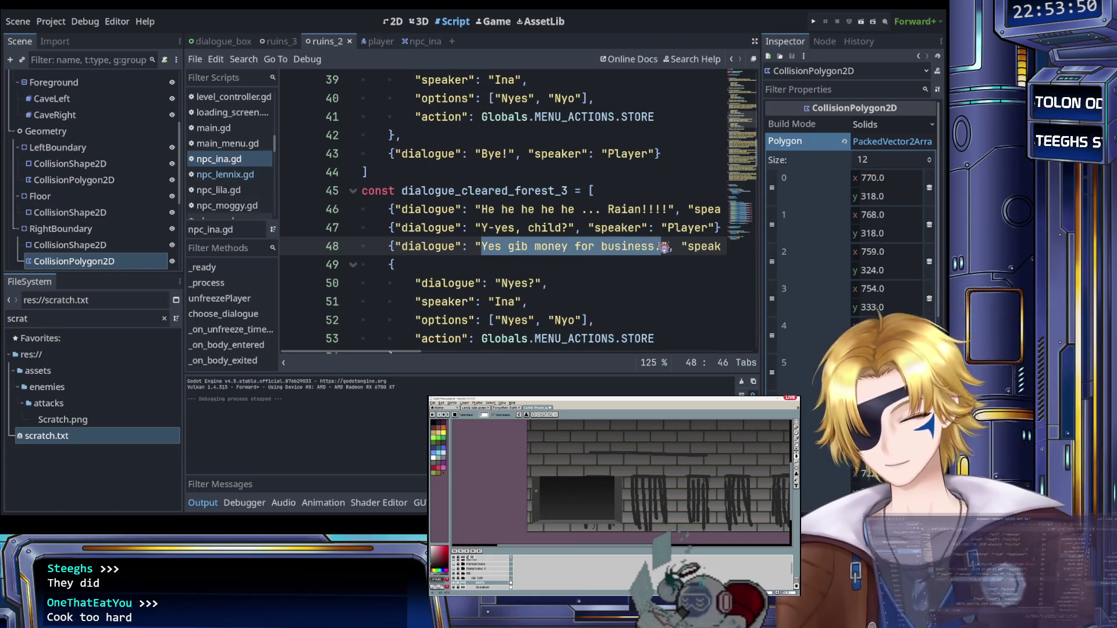
{"action": "type", "text": "Ina\", \"speaker\": \"Ina\"},"}
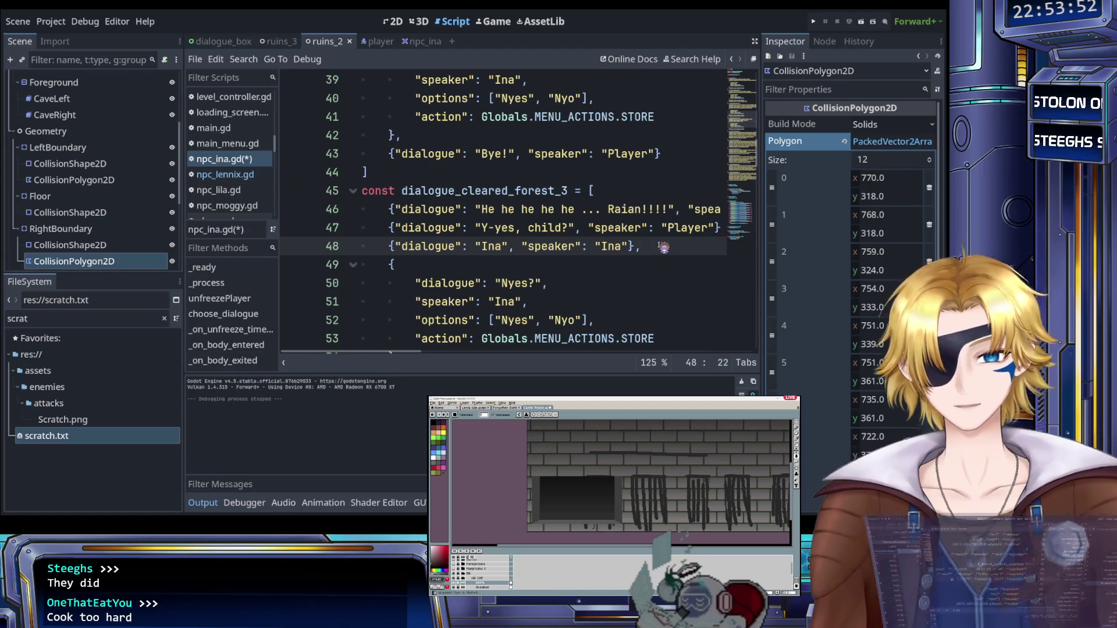
{"action": "type", "text": " has "}
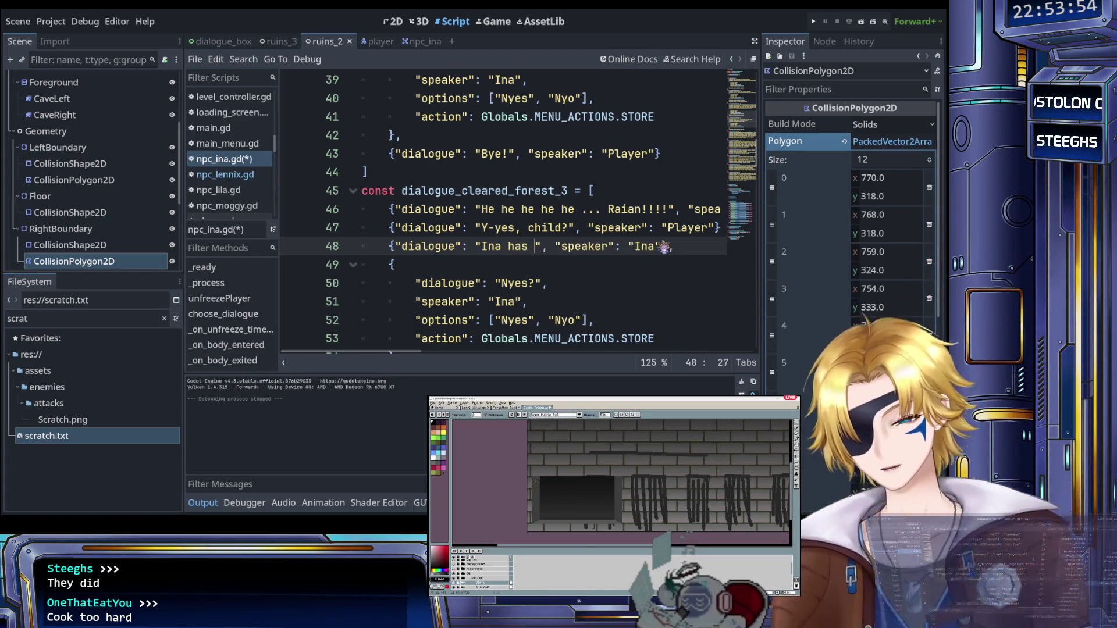
{"action": "type", "text": "received"}
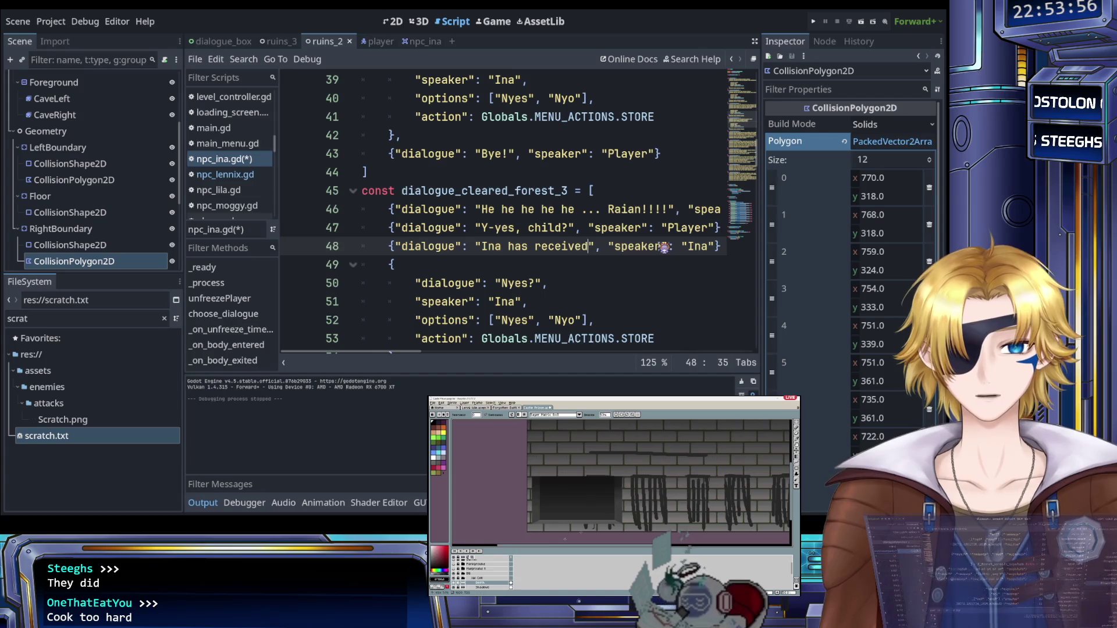
{"action": "type", "text": " new st"}
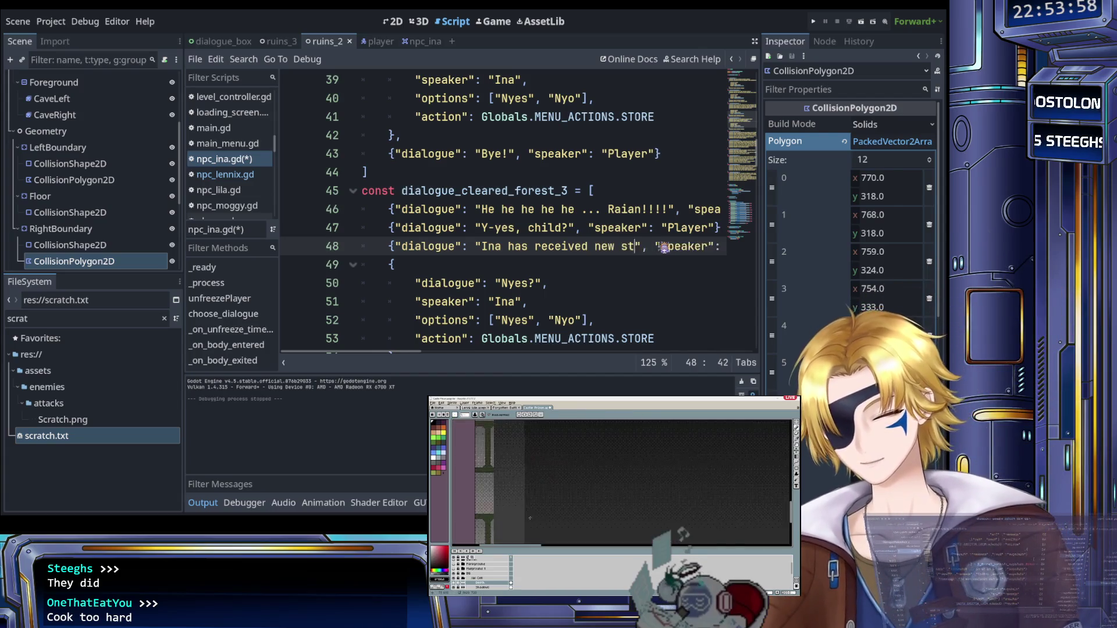
{"action": "type", "text": "ock !"}
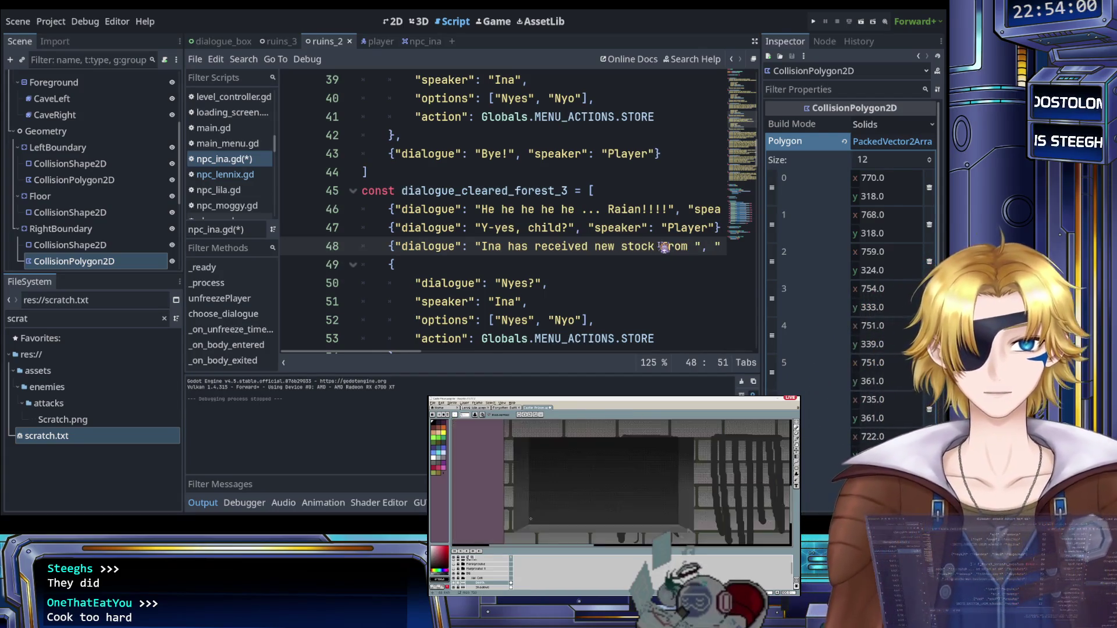
{"action": "scroll", "coordinate": [579, 268], "scroll_direction": "right", "scroll_amount": 3}
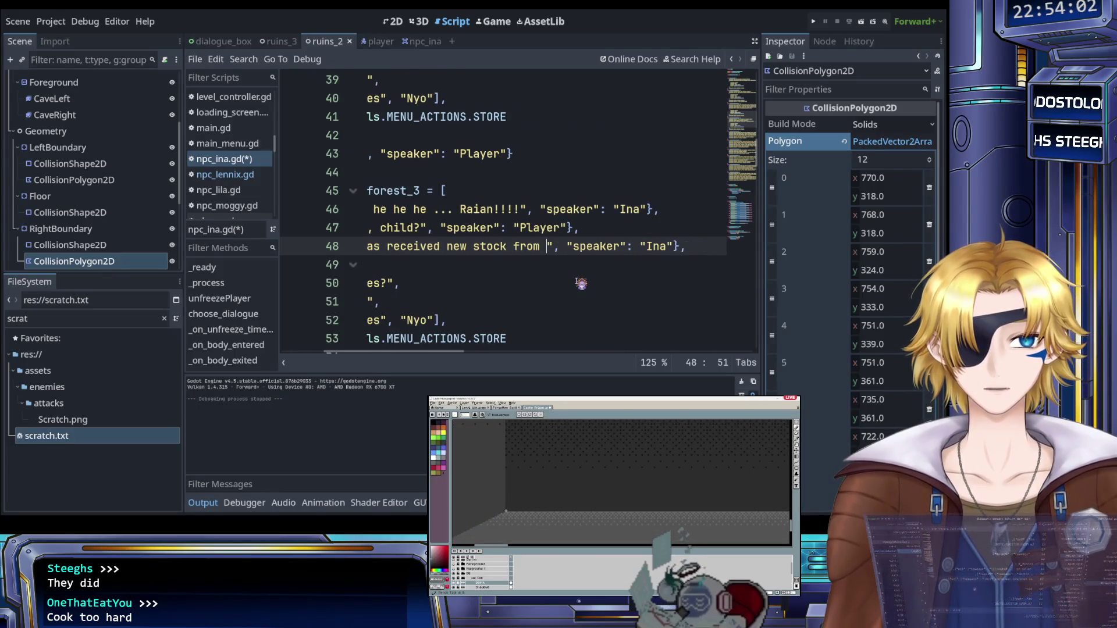
{"action": "type", "text": "a"}
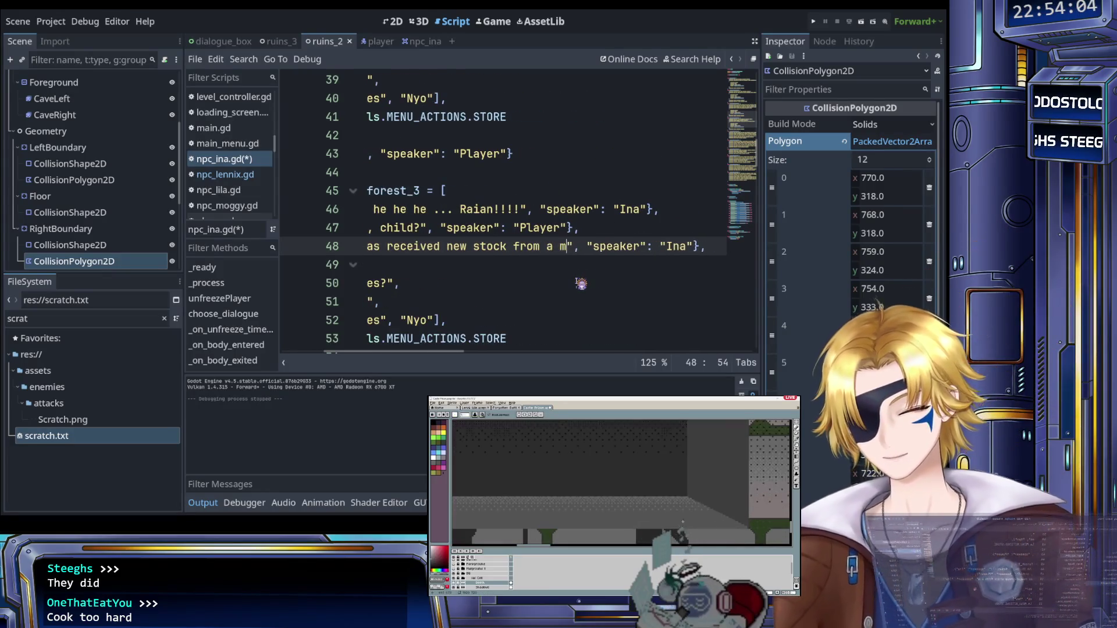
{"action": "key", "text": "BackSpace"}
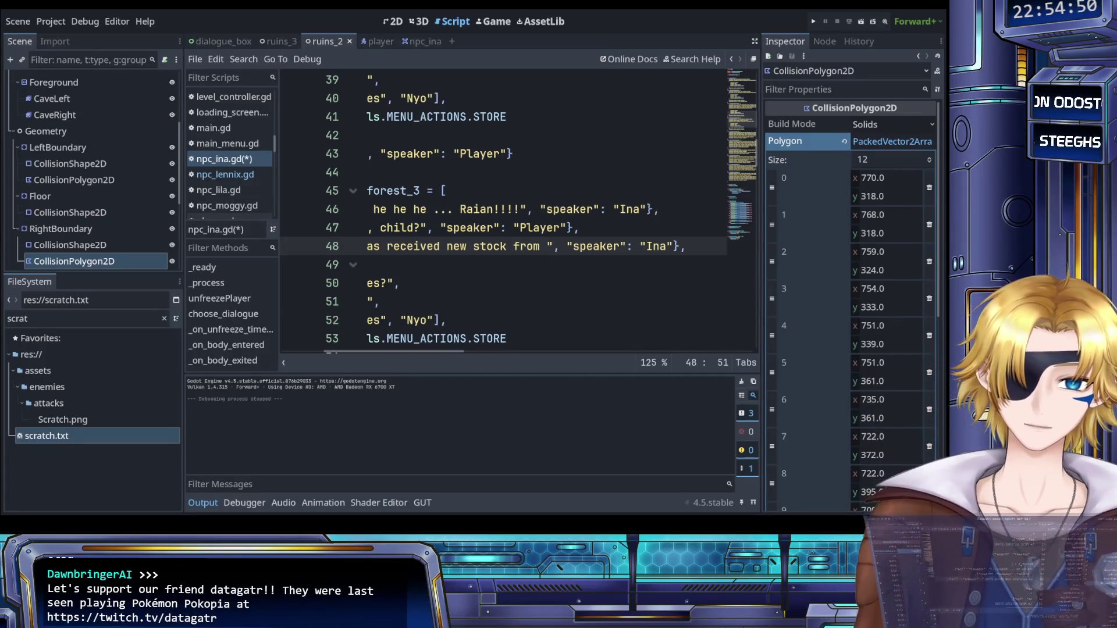
{"action": "key", "text": "ctrl+s"}
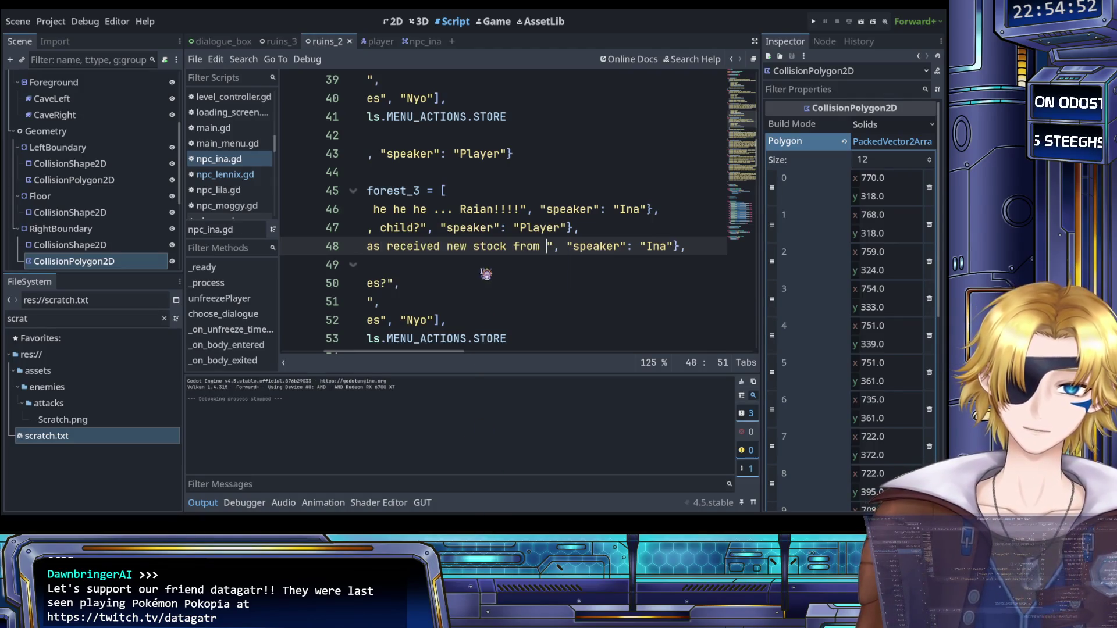
Step: Continue Ina's new-stock line with 'a silly'
{"action": "scroll", "coordinate": [489, 272], "scroll_direction": "left", "scroll_amount": 3}
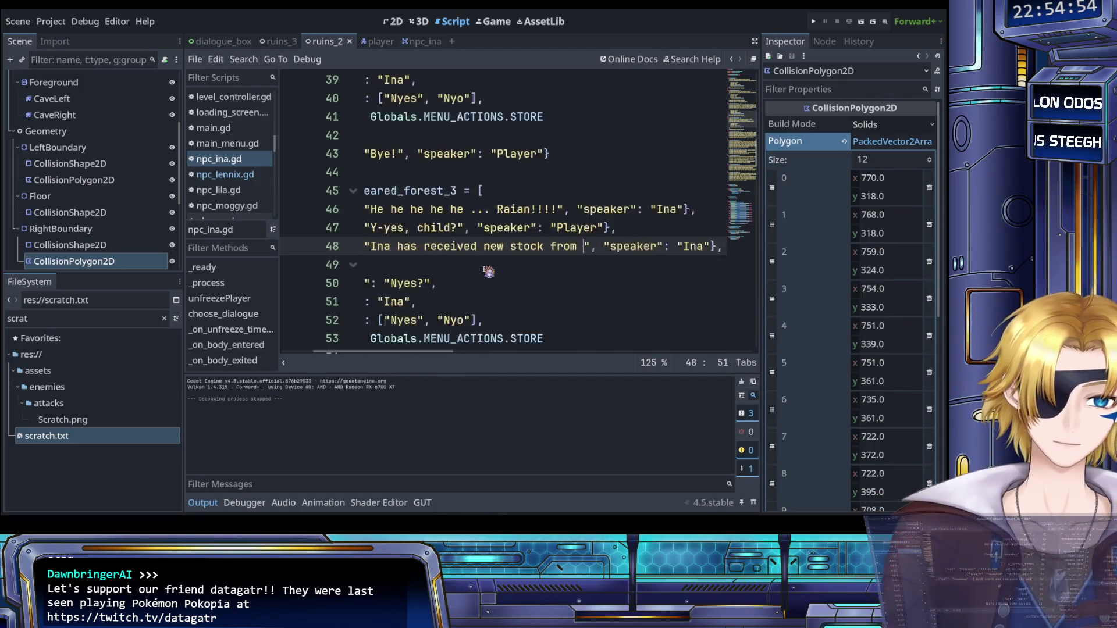
{"action": "scroll", "coordinate": [489, 272], "scroll_direction": "down", "scroll_amount": 1}
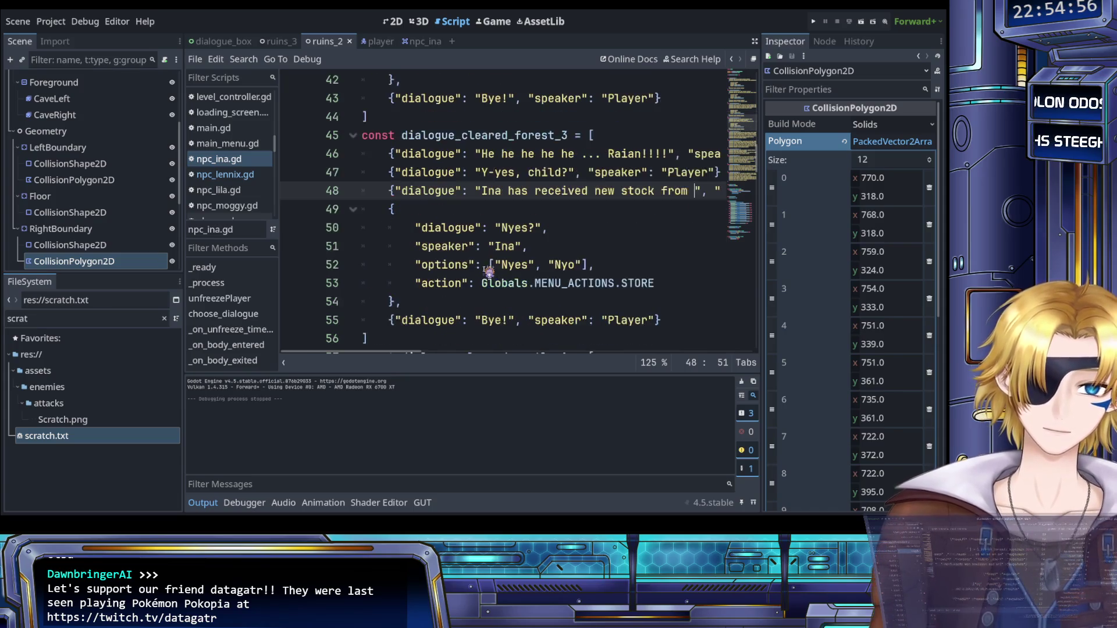
{"action": "scroll", "coordinate": [488, 272], "scroll_direction": "right", "scroll_amount": 3}
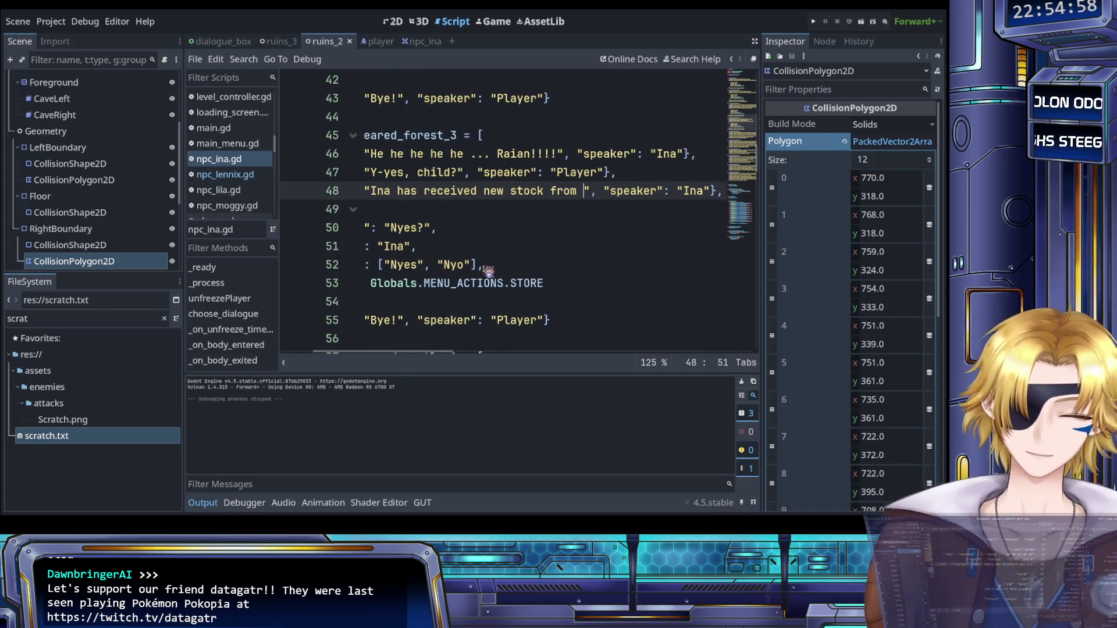
{"action": "scroll", "coordinate": [507, 279], "scroll_direction": "up", "scroll_amount": 1}
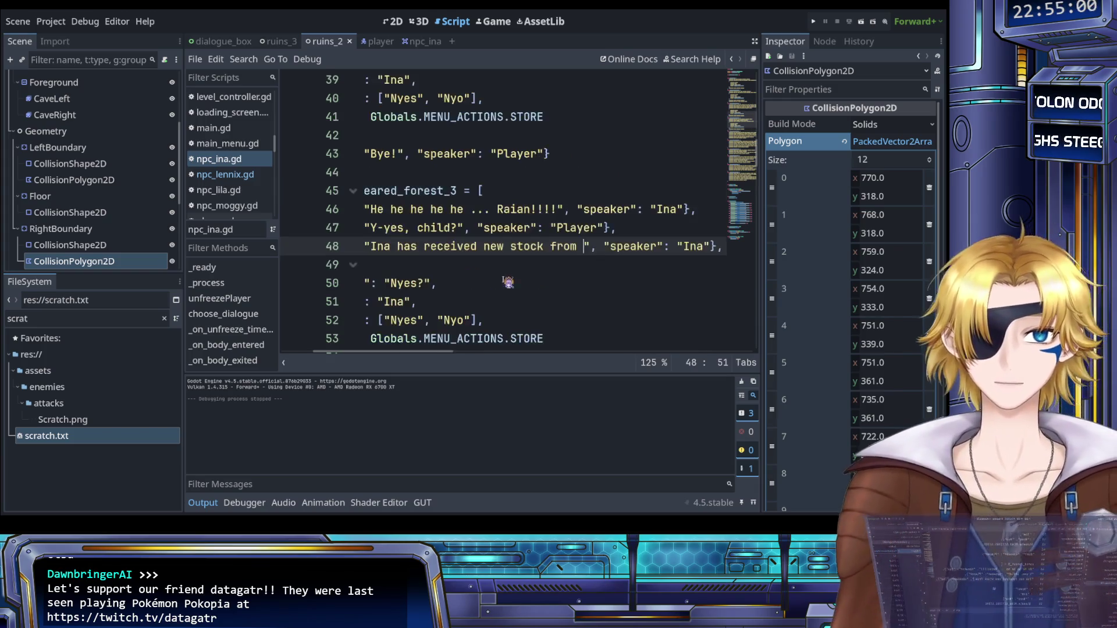
{"action": "type", "text": "a s"}
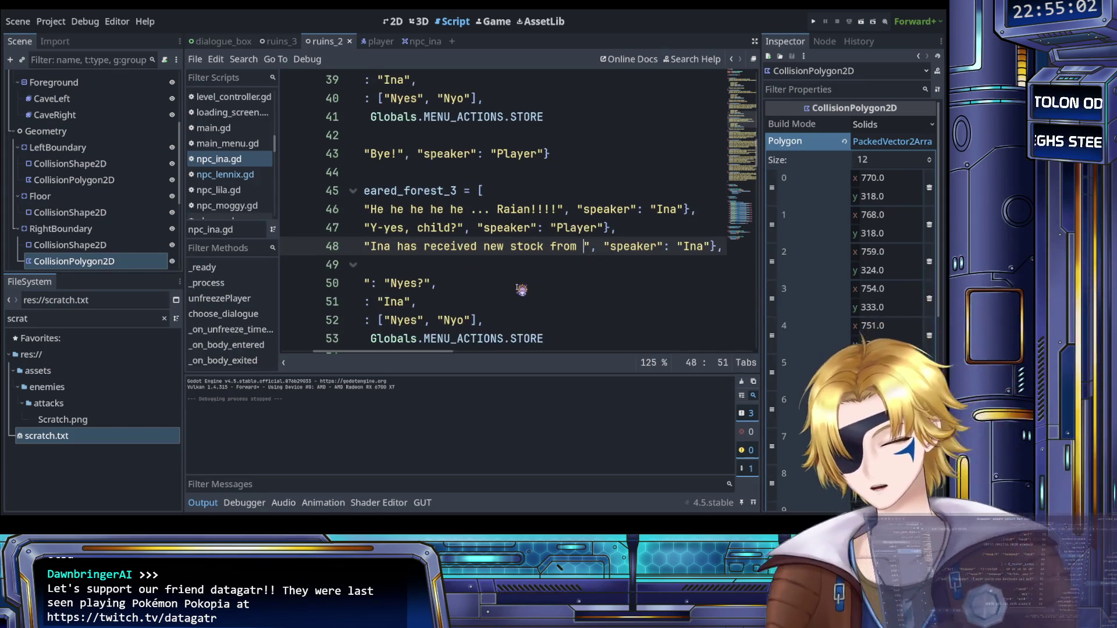
{"action": "type", "text": "illy"}
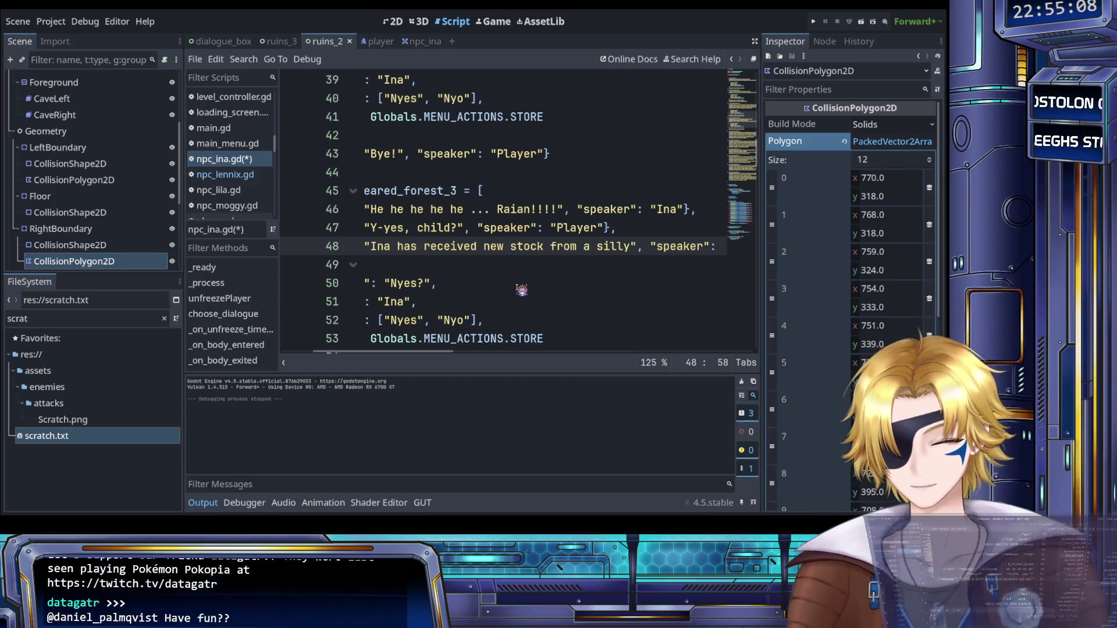
Step: Complete Ina's line with 'group of squires that passed by.' and save the script
{"action": "type", "text": "gro"}
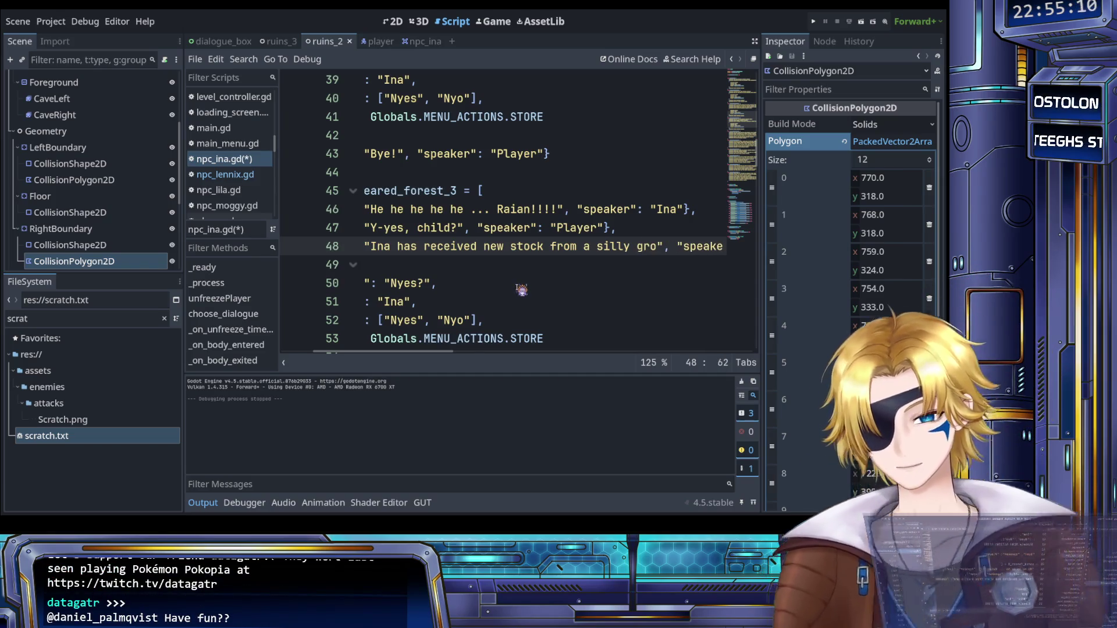
{"action": "type", "text": "up of "}
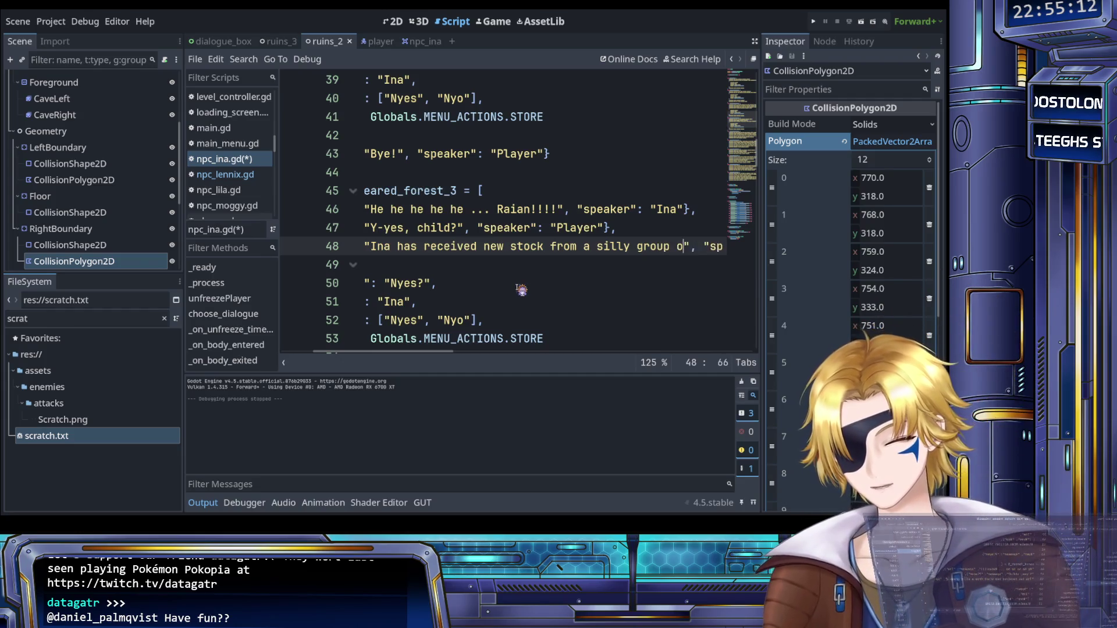
{"action": "type", "text": "squires that "}
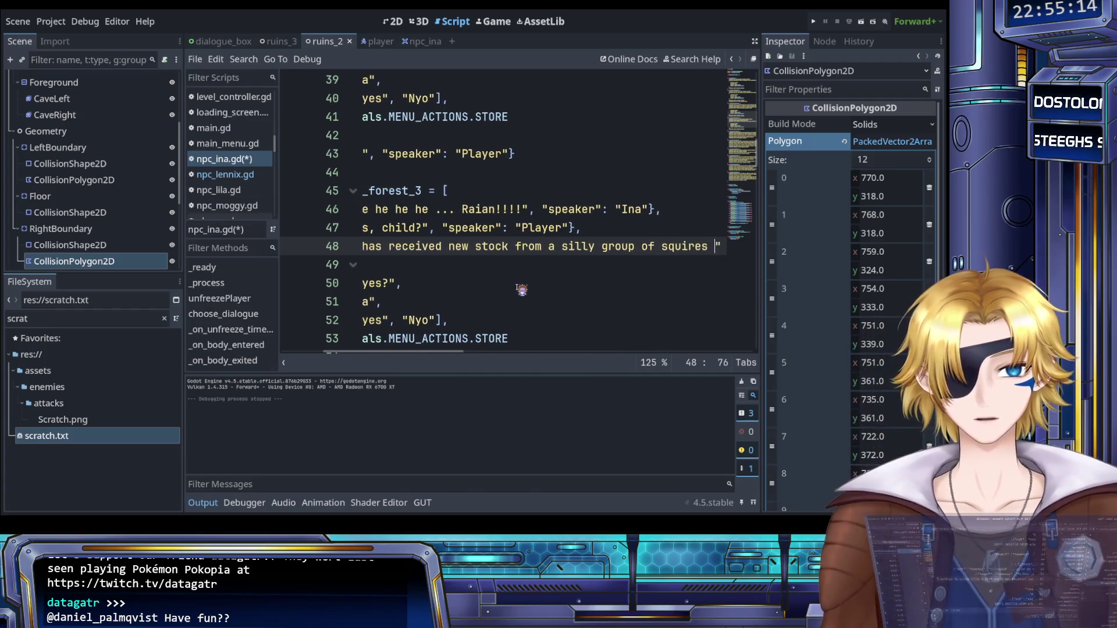
{"action": "type", "text": "passed by"}
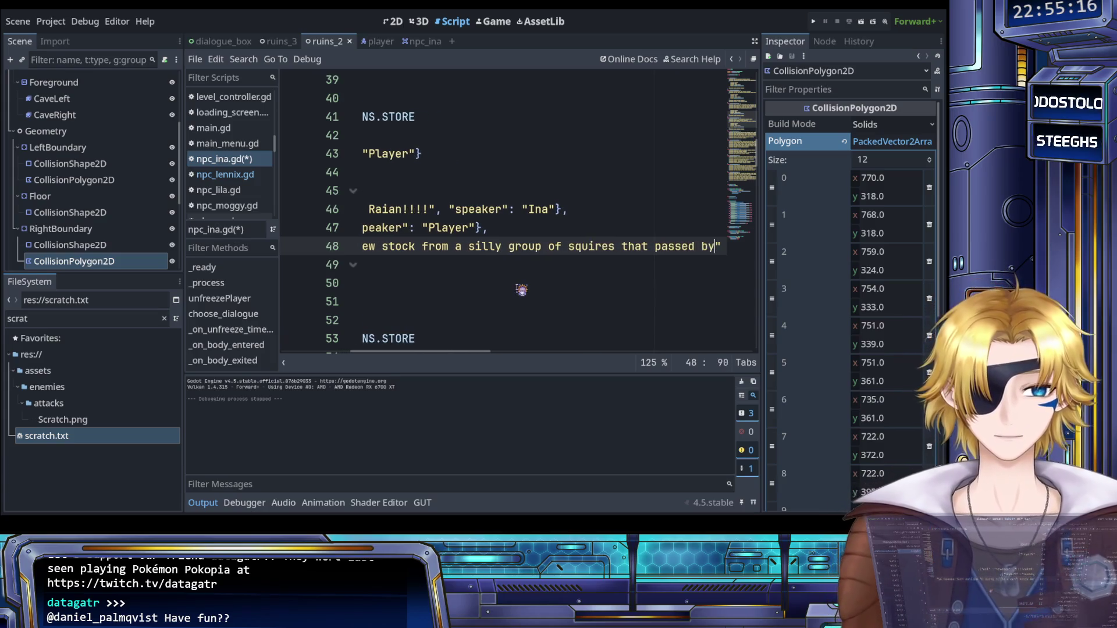
{"action": "type", "text": "."}
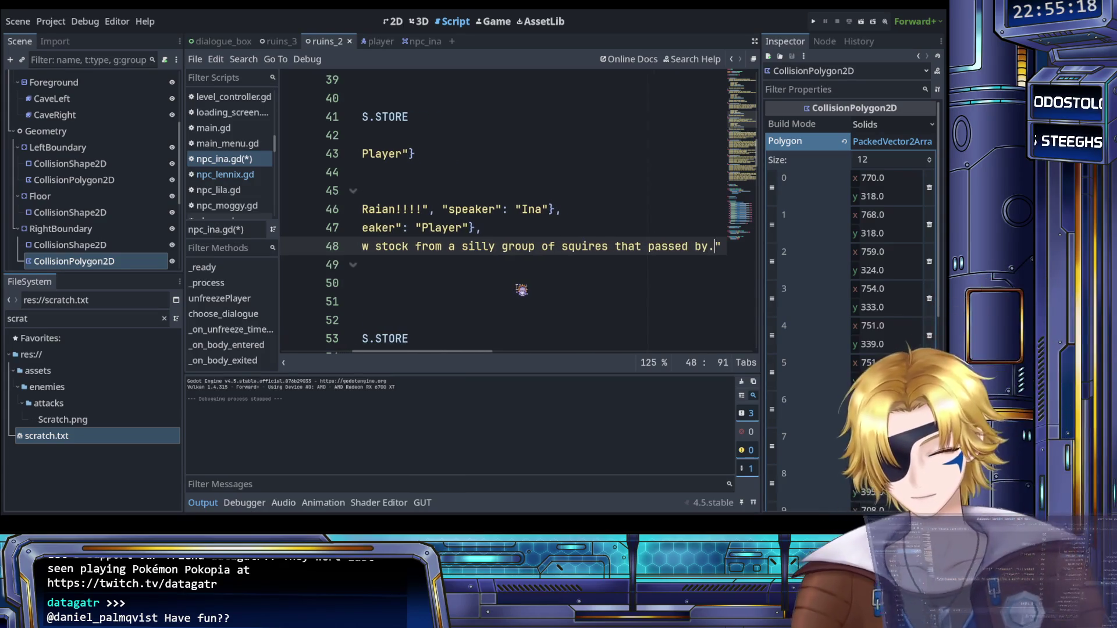
{"action": "key", "text": "ctrl+s"}
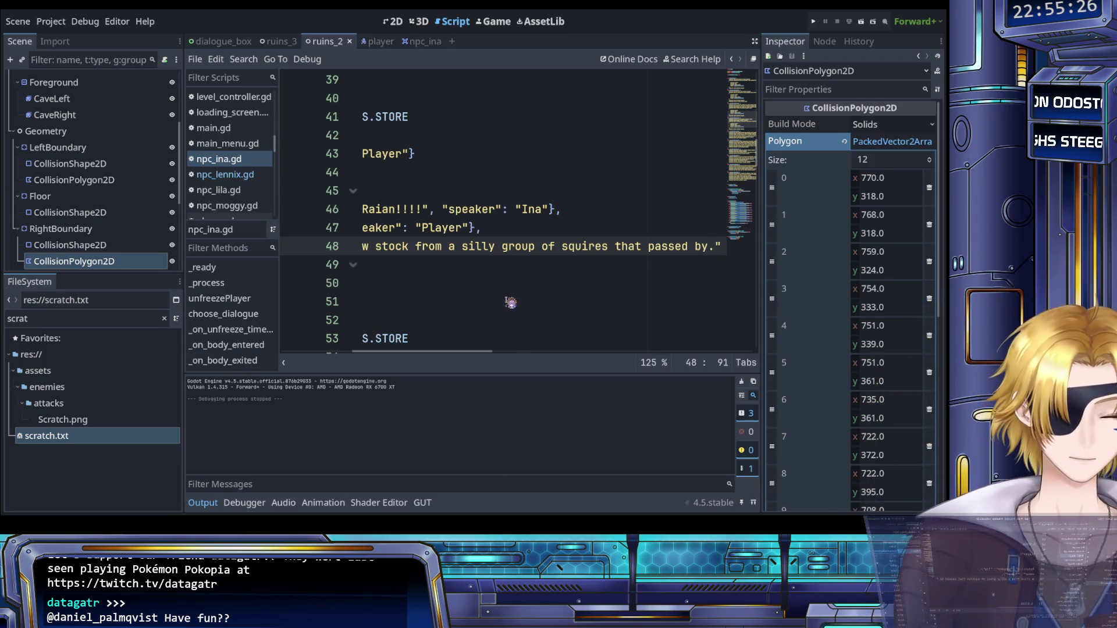
{"action": "scroll", "coordinate": [510, 302], "scroll_direction": "right", "scroll_amount": 3}
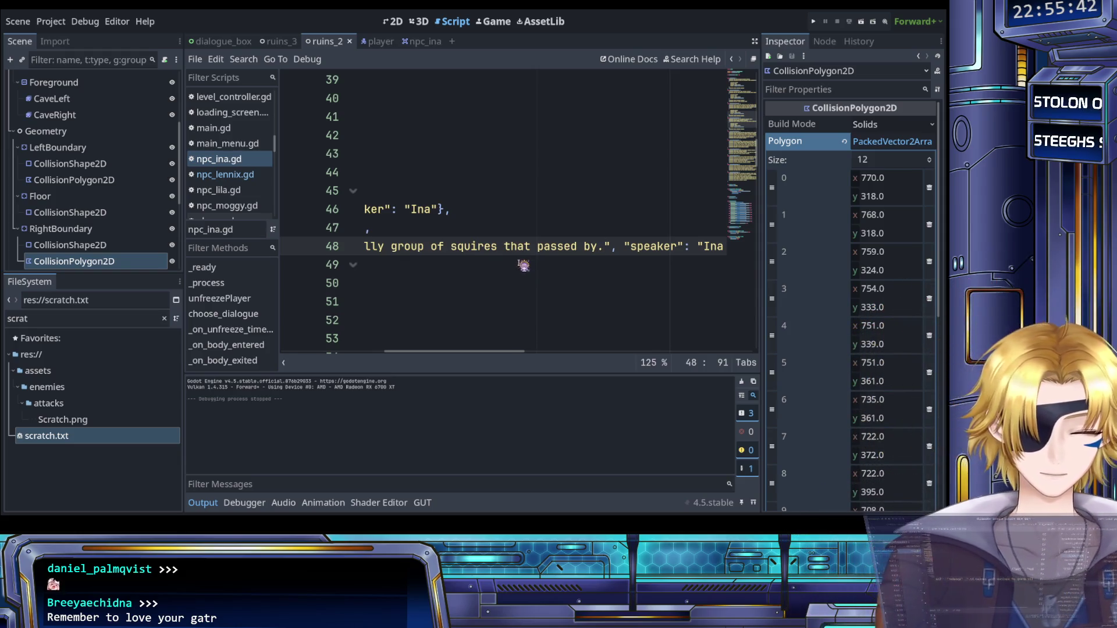
{"action": "scroll", "coordinate": [519, 265], "scroll_direction": "right", "scroll_amount": 3}
{"action": "scroll", "coordinate": [519, 265], "scroll_direction": "left", "scroll_amount": 8}
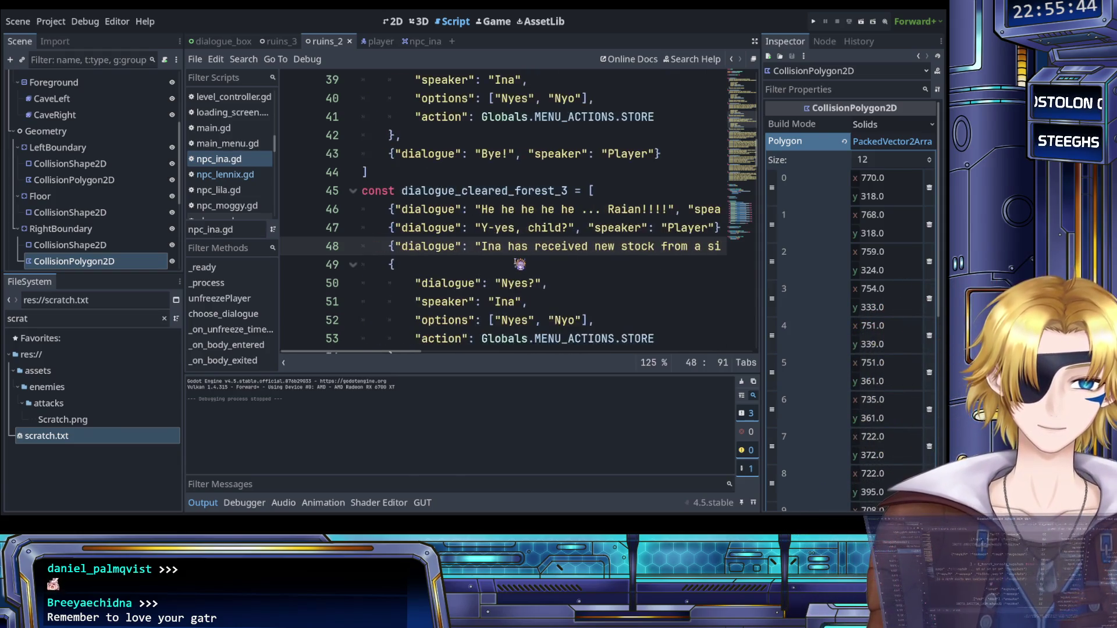
{"action": "scroll", "coordinate": [519, 264], "scroll_direction": "left", "scroll_amount": 3}
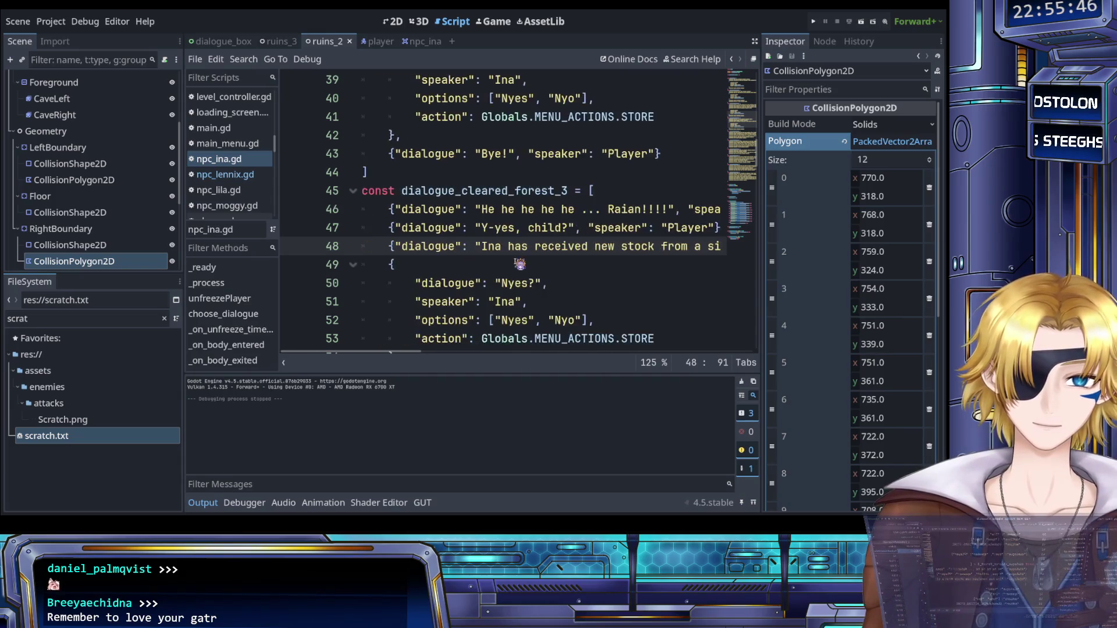
{"action": "scroll", "coordinate": [519, 264], "scroll_direction": "right", "scroll_amount": 6}
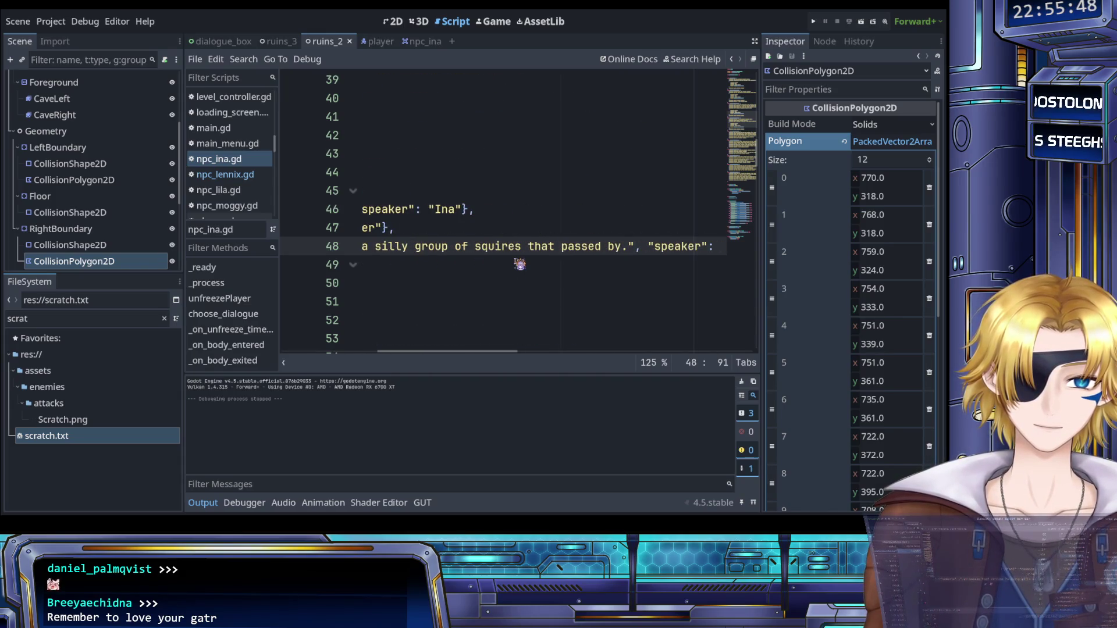
{"action": "scroll", "coordinate": [520, 265], "scroll_direction": "right", "scroll_amount": 2}
{"action": "scroll", "coordinate": [523, 257], "scroll_direction": "left", "scroll_amount": 1}
{"action": "left_click", "coordinate": [526, 229]}
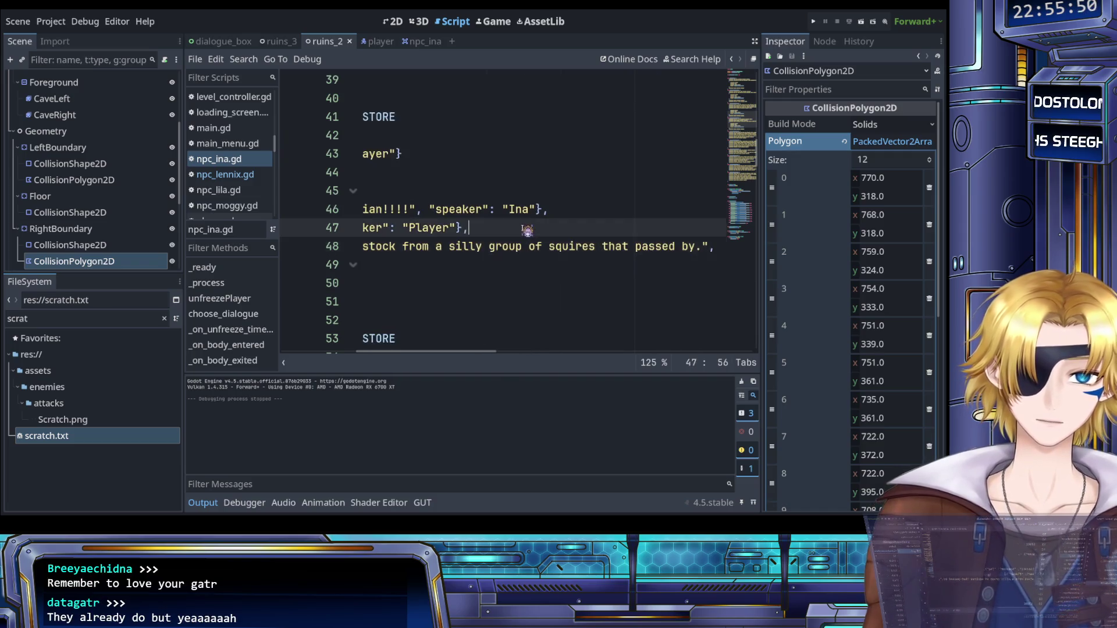
Step: Add a Player line 'Squires? That sounds familiar.' after Ina's new-stock line and save
{"action": "triple_click", "coordinate": [526, 229]}
{"action": "key", "text": "ctrl+c"}
{"action": "left_click", "coordinate": [528, 243]}
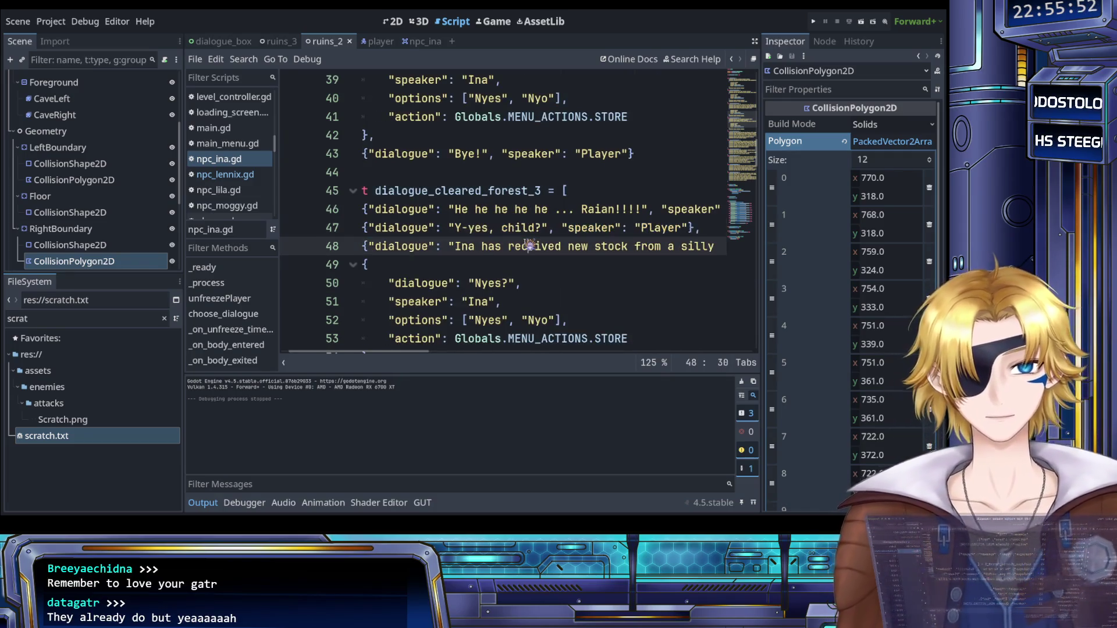
{"action": "key", "text": "End"}
{"action": "key", "text": "Return"}
{"action": "key", "text": "ctrl+v"}
{"action": "left_click", "coordinate": [457, 265]}
{"action": "left_click_drag", "start_coordinate": [457, 264], "coordinate": [538, 266]}
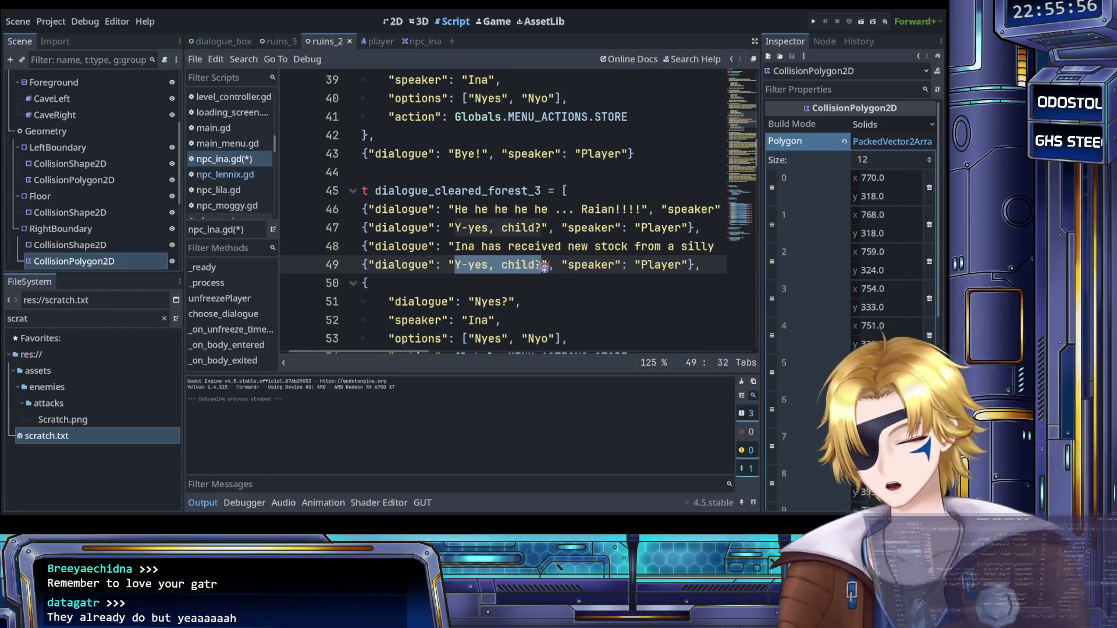
{"action": "type", "text": "Squires"}
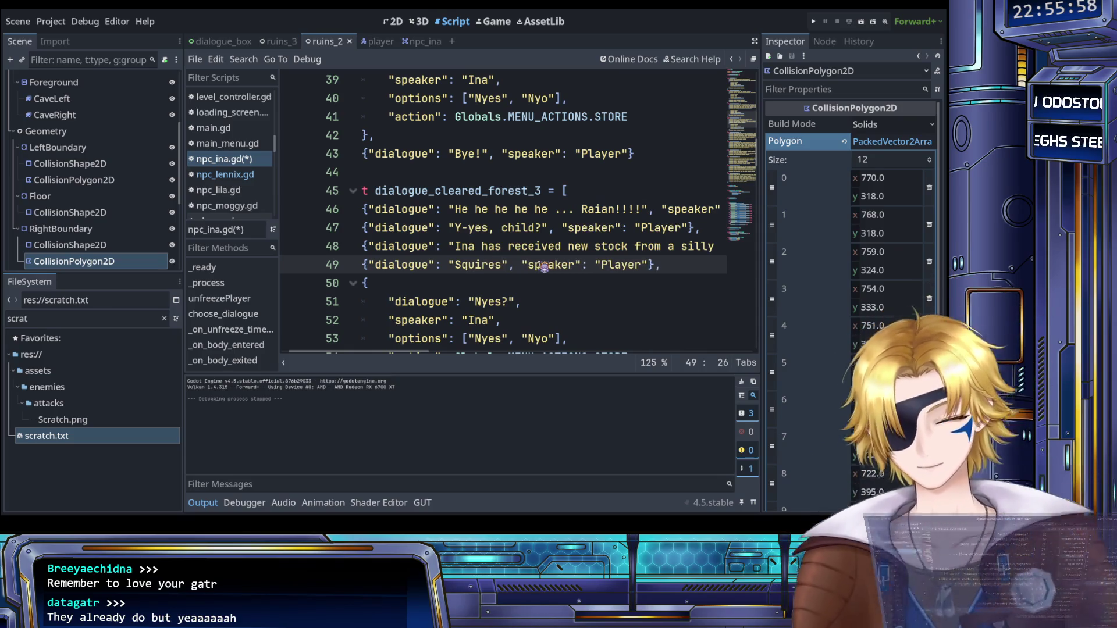
{"action": "type", "text": "? That sounds familiar."}
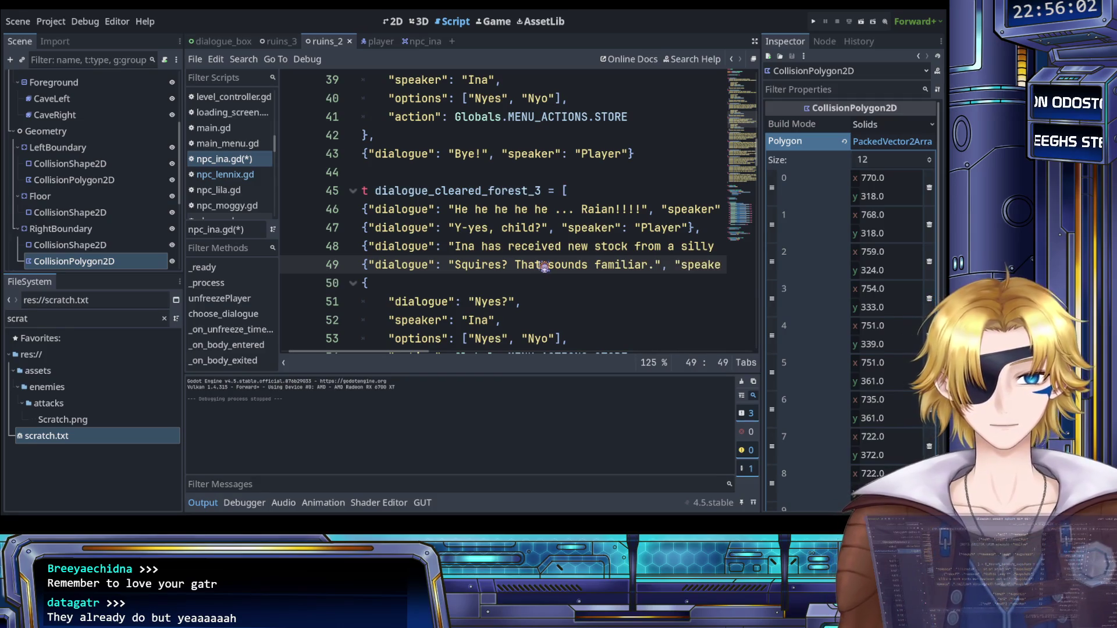
{"action": "key", "text": "ctrl+s"}
Step: Copy Ina's new-stock line and paste a duplicate after the Squires line
{"action": "scroll", "coordinate": [536, 270], "scroll_direction": "right", "scroll_amount": 10}
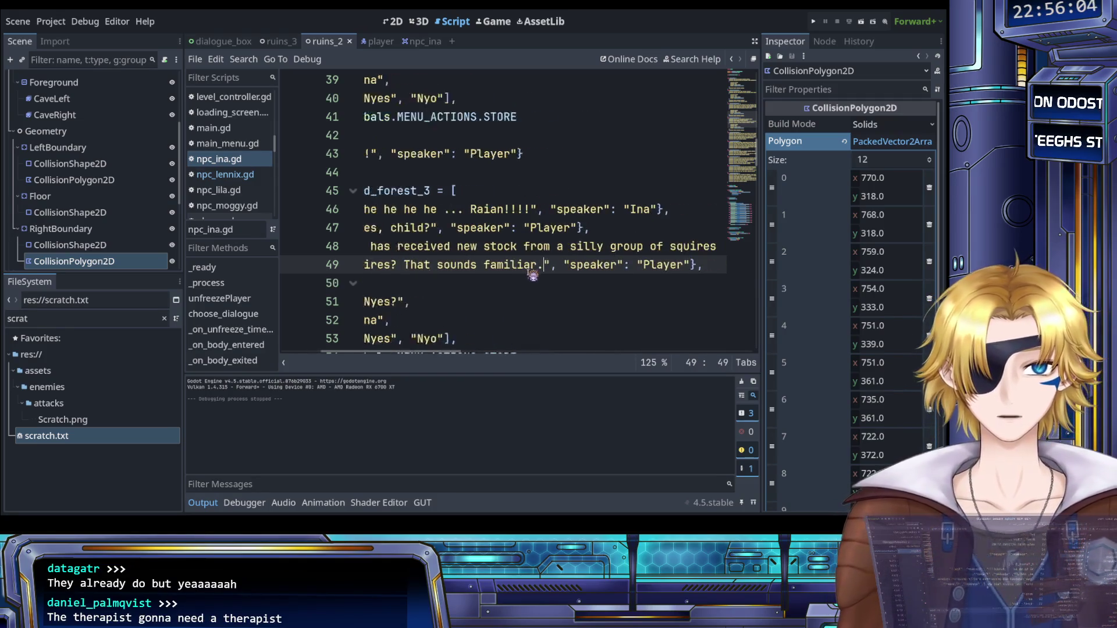
{"action": "left_click", "coordinate": [609, 249]}
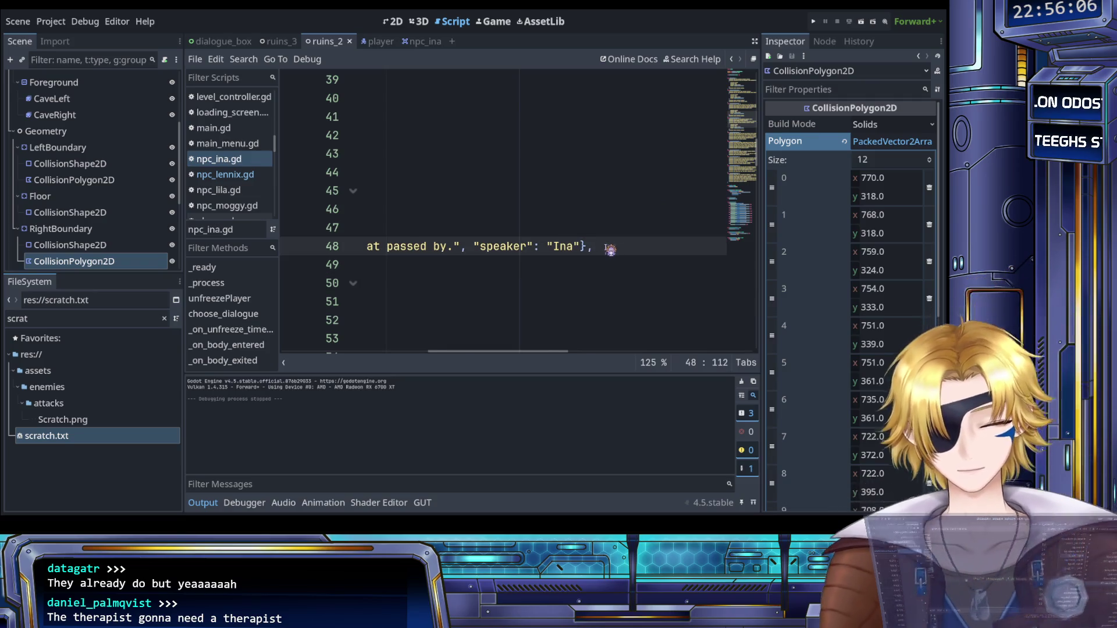
{"action": "key", "text": "shift+Home"}
{"action": "scroll", "coordinate": [639, 265], "scroll_direction": "right", "scroll_amount": 2}
{"action": "key", "text": "ctrl+c"}
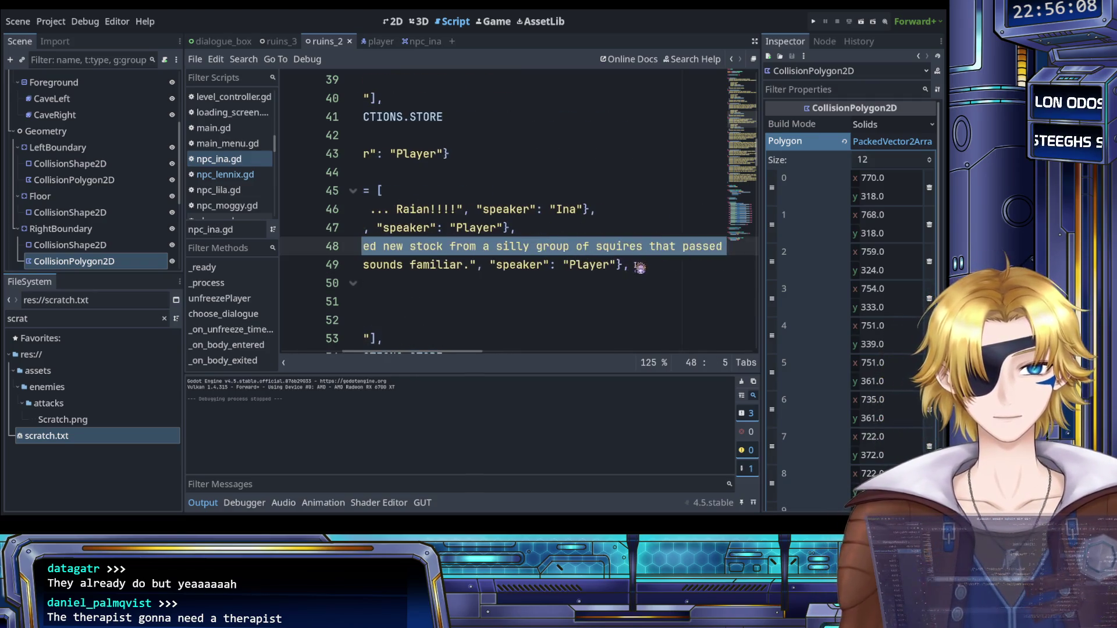
{"action": "left_click", "coordinate": [645, 267]}
{"action": "key", "text": "Return"}
{"action": "key", "text": "ctrl+v"}
{"action": "scroll", "coordinate": [653, 270], "scroll_direction": "left", "scroll_amount": 10}
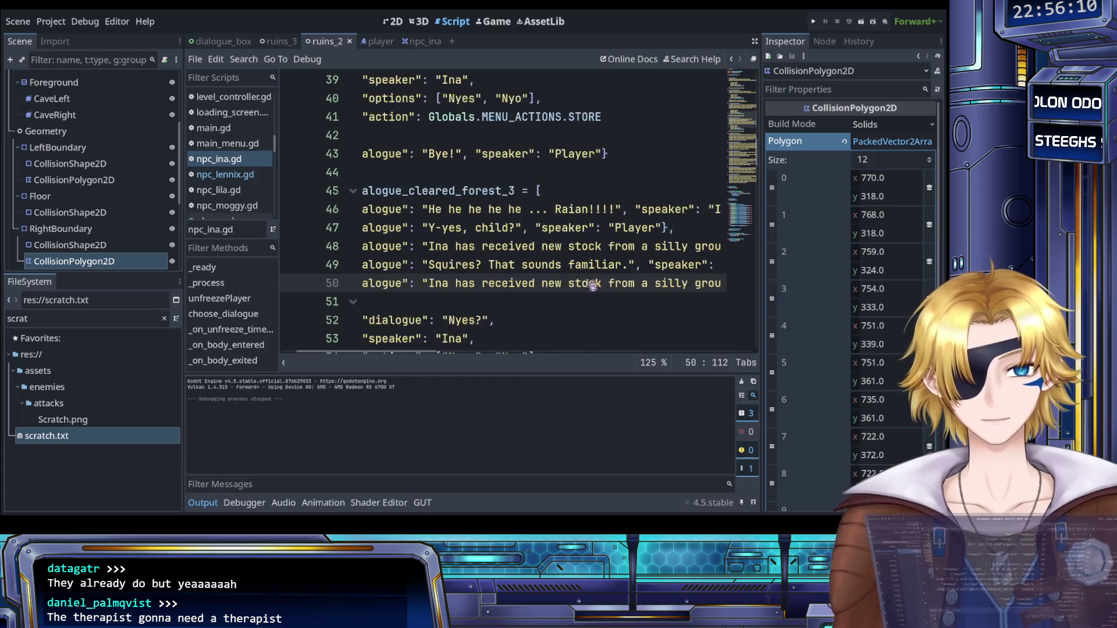
{"action": "left_click_drag", "start_coordinate": [370, 283], "coordinate": [631, 286]}
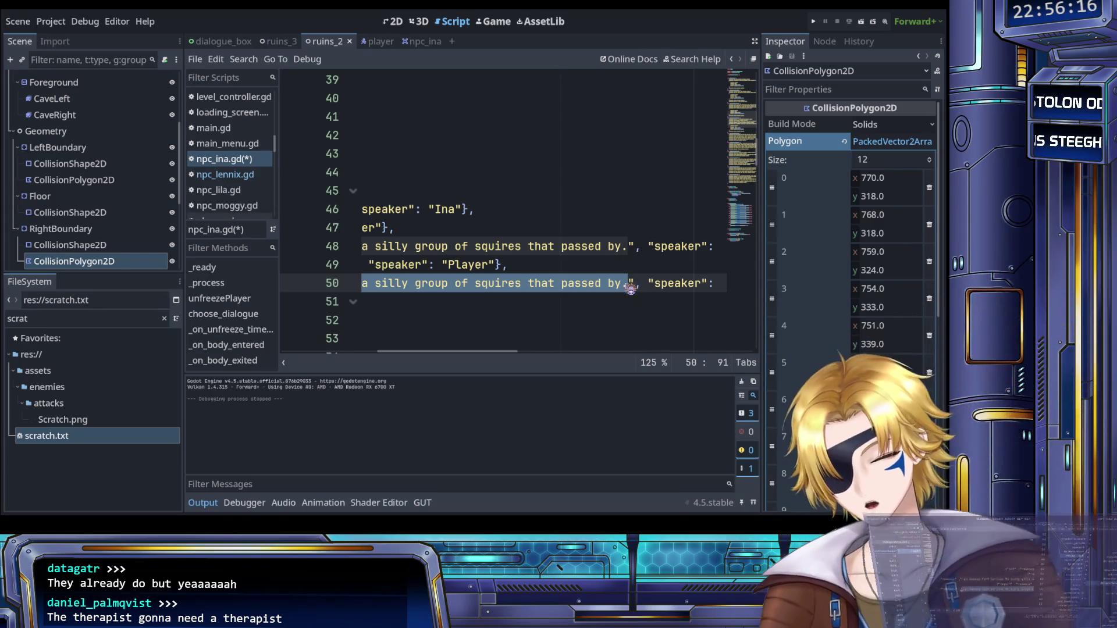
Step: Replace the duplicated line's text with 'Gib money to Ina!' and save npc_ina.gd
{"action": "type", "text": "Gib money"}
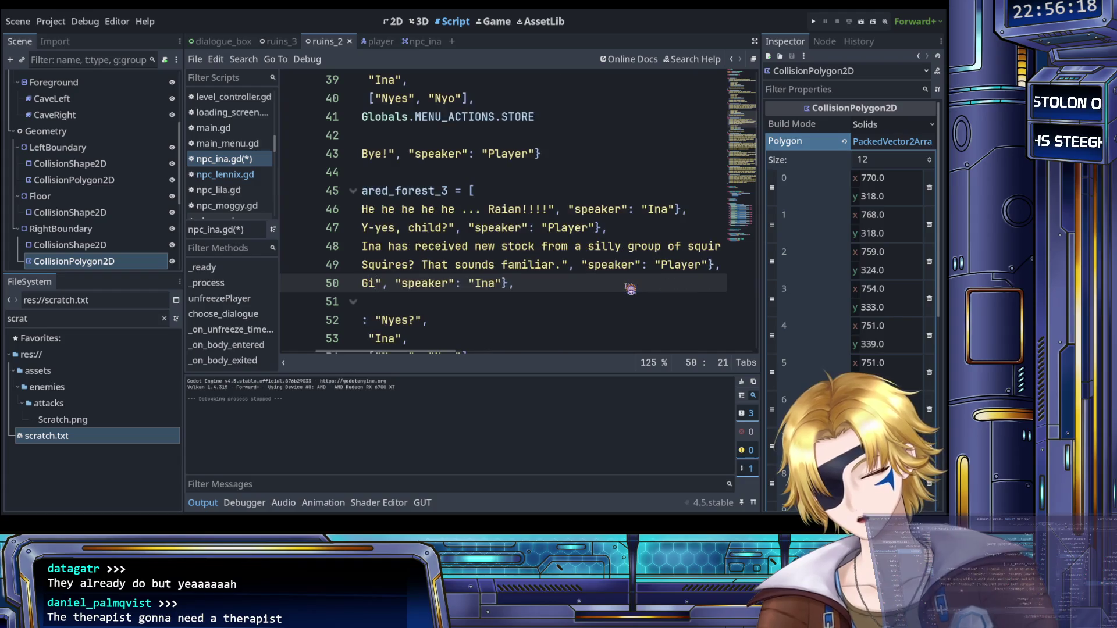
{"action": "type", "text": " to Ina!"}
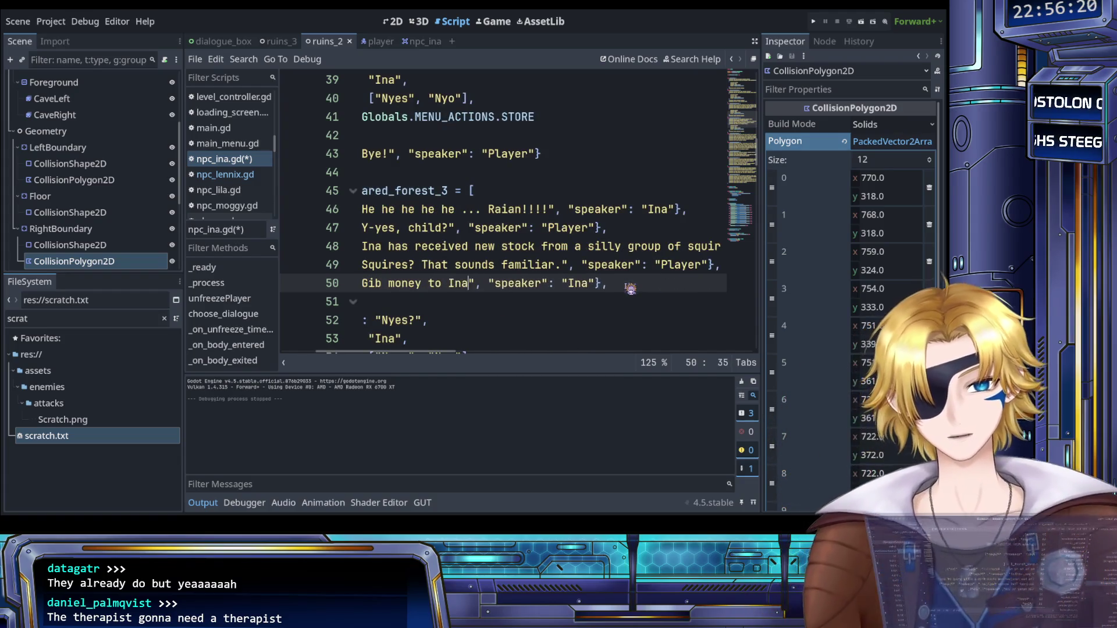
{"action": "key", "text": "ctrl+s"}
{"action": "scroll", "coordinate": [541, 308], "scroll_direction": "left", "scroll_amount": 2}
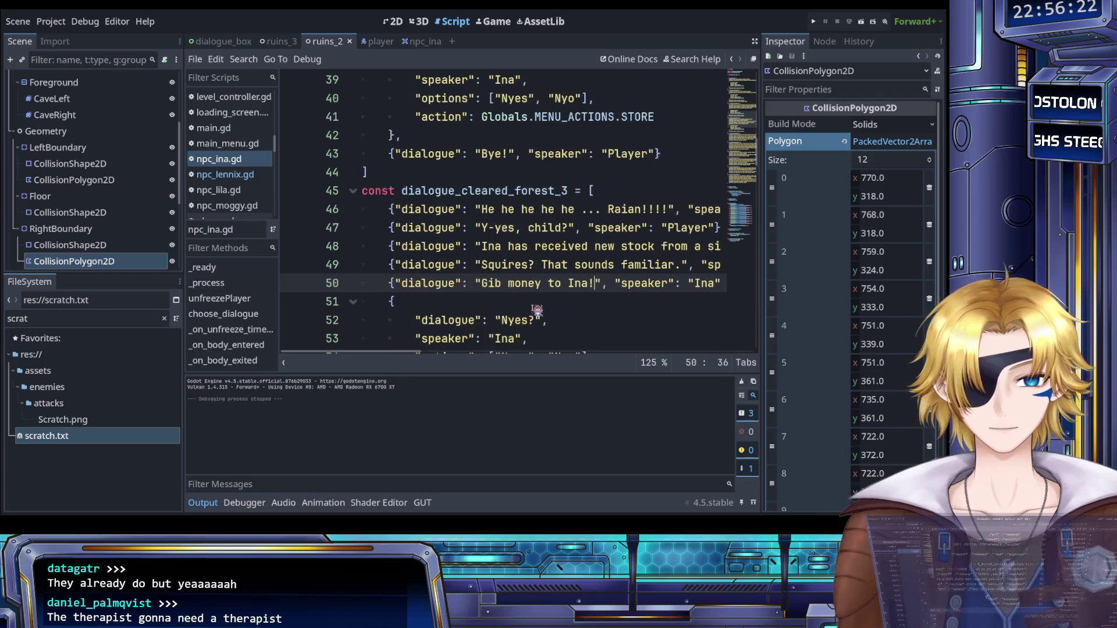
{"action": "scroll", "coordinate": [539, 303], "scroll_direction": "down", "scroll_amount": 3}
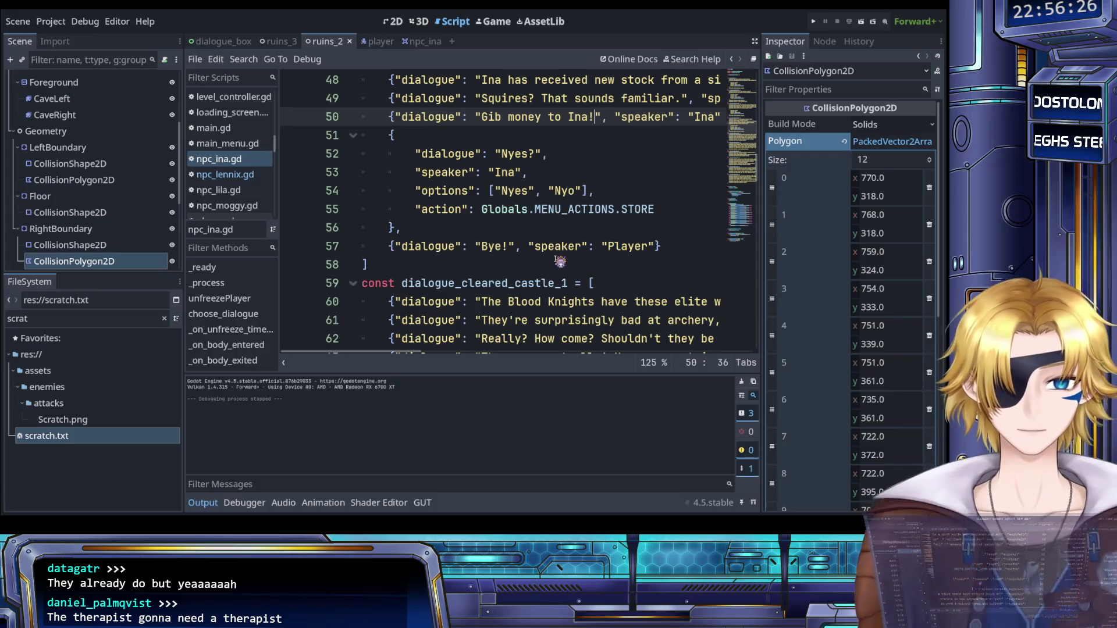
{"action": "scroll", "coordinate": [544, 259], "scroll_direction": "up", "scroll_amount": 1}
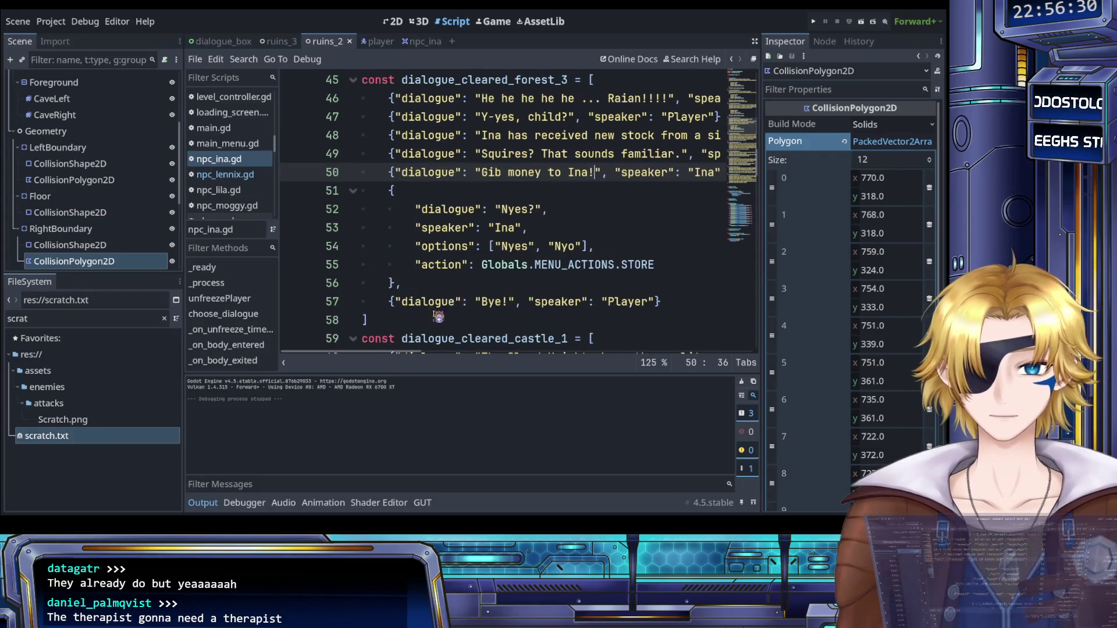
{"action": "mouse_move", "coordinate": [440, 317]}
{"action": "left_mouse_down"}
{"action": "mouse_move", "coordinate": [439, 256]}
{"action": "mouse_move", "coordinate": [581, 216]}
{"action": "mouse_move", "coordinate": [592, 197]}
{"action": "mouse_move", "coordinate": [508, 228]}
{"action": "mouse_move", "coordinate": [394, 211]}
{"action": "left_mouse_up"}
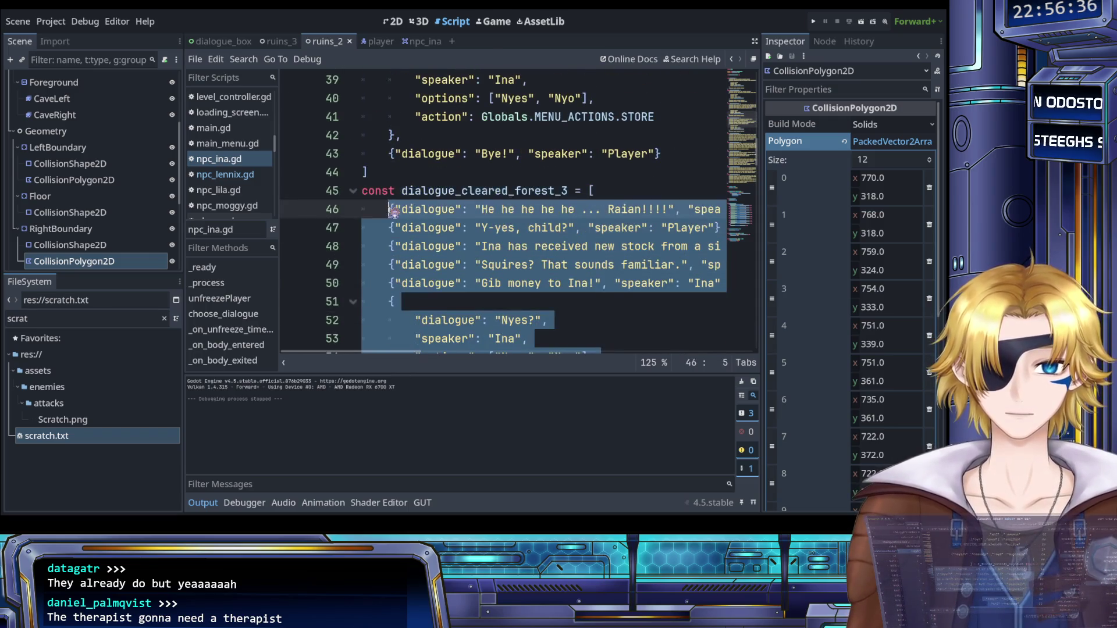
Step: Overwrite the dialogue_cleared_castle_1 lines with the copied forest_3 entries and save
{"action": "scroll", "coordinate": [407, 210], "scroll_direction": "down", "scroll_amount": 5}
{"action": "left_click", "coordinate": [441, 211]}
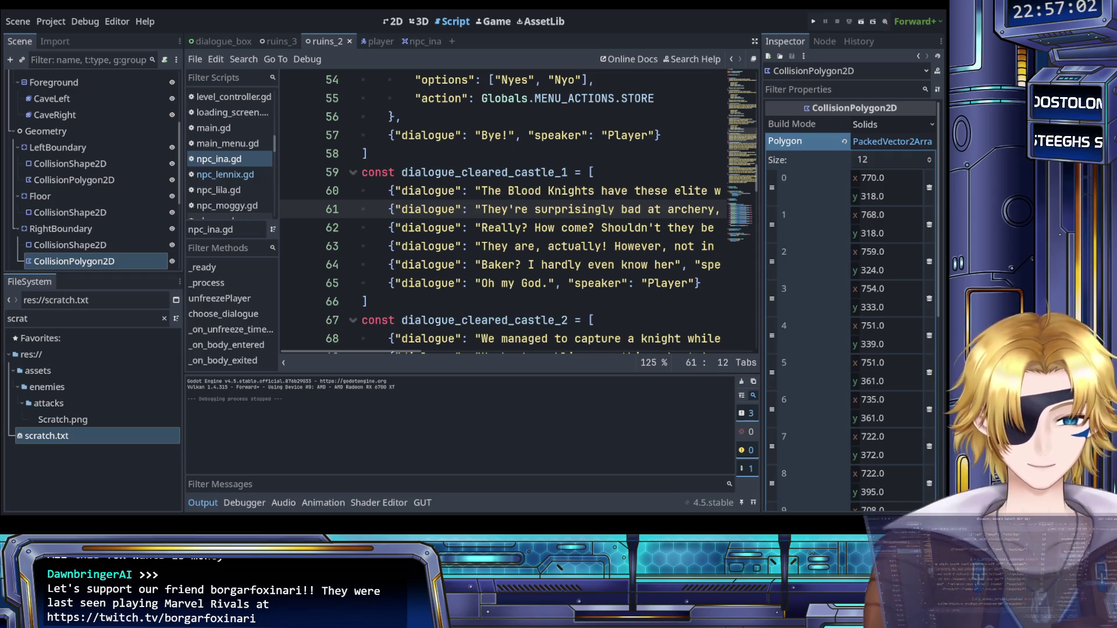
{"action": "left_click", "coordinate": [514, 264]}
{"action": "scroll", "coordinate": [515, 264], "scroll_direction": "right", "scroll_amount": 3}
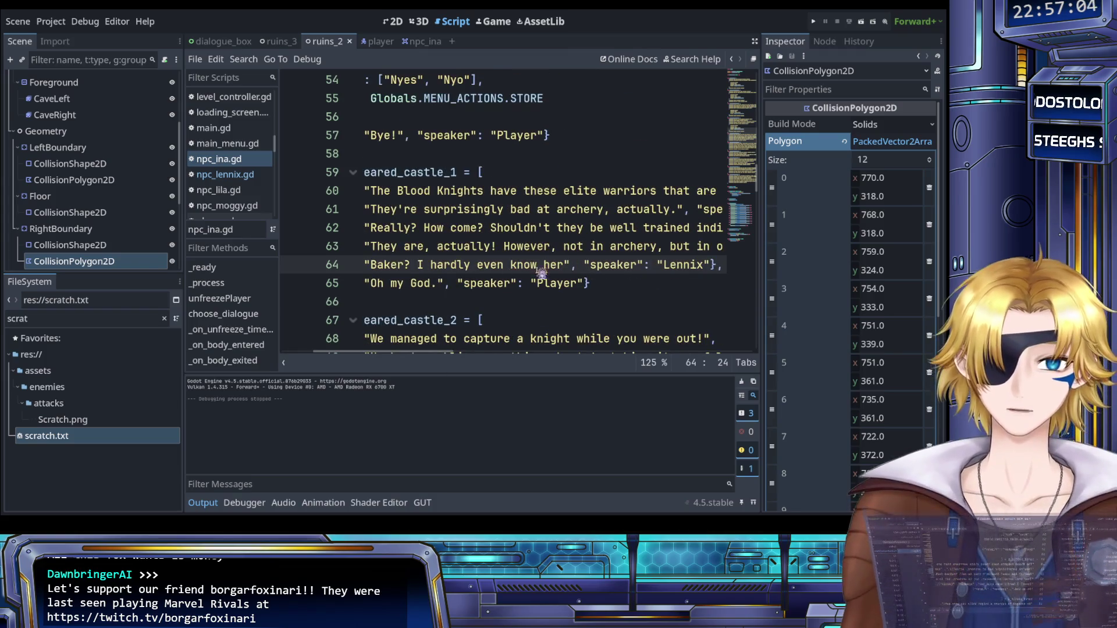
{"action": "left_click", "coordinate": [573, 282]}
{"action": "mouse_move", "coordinate": [571, 282]}
{"action": "left_mouse_down"}
{"action": "mouse_move", "coordinate": [396, 227]}
{"action": "mouse_move", "coordinate": [390, 191]}
{"action": "left_mouse_up"}
{"action": "key", "text": "ctrl+v"}
{"action": "key", "text": "ctrl+s"}
Step: Review the pasted castle_1 dialogue and select Ina's 'He he he' greeting text
{"action": "scroll", "coordinate": [493, 254], "scroll_direction": "up", "scroll_amount": 2}
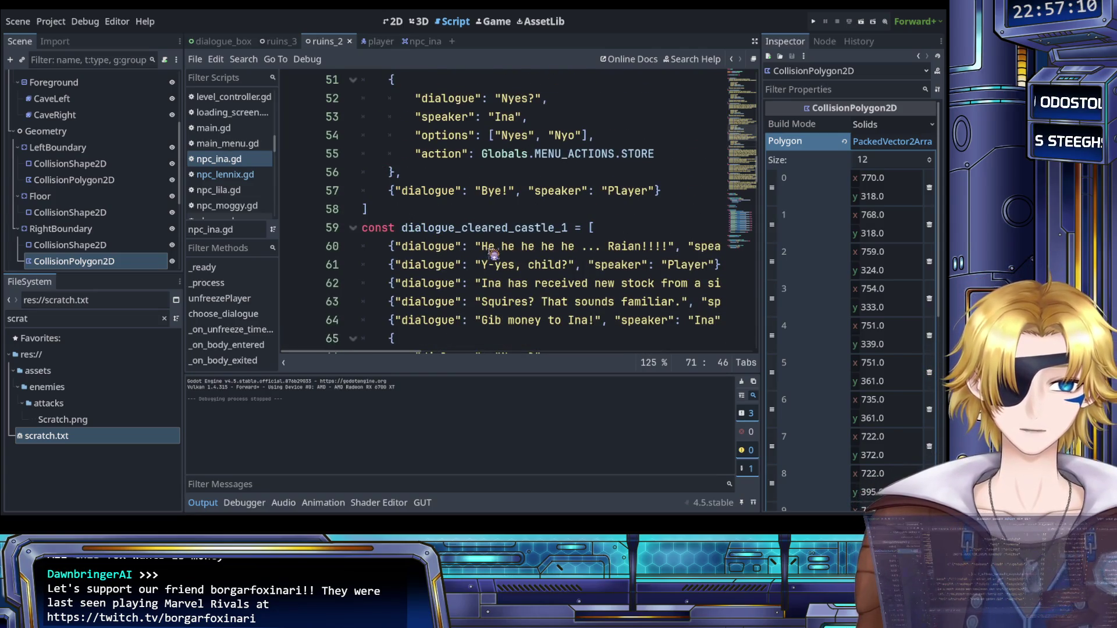
{"action": "scroll", "coordinate": [483, 251], "scroll_direction": "right", "scroll_amount": 3}
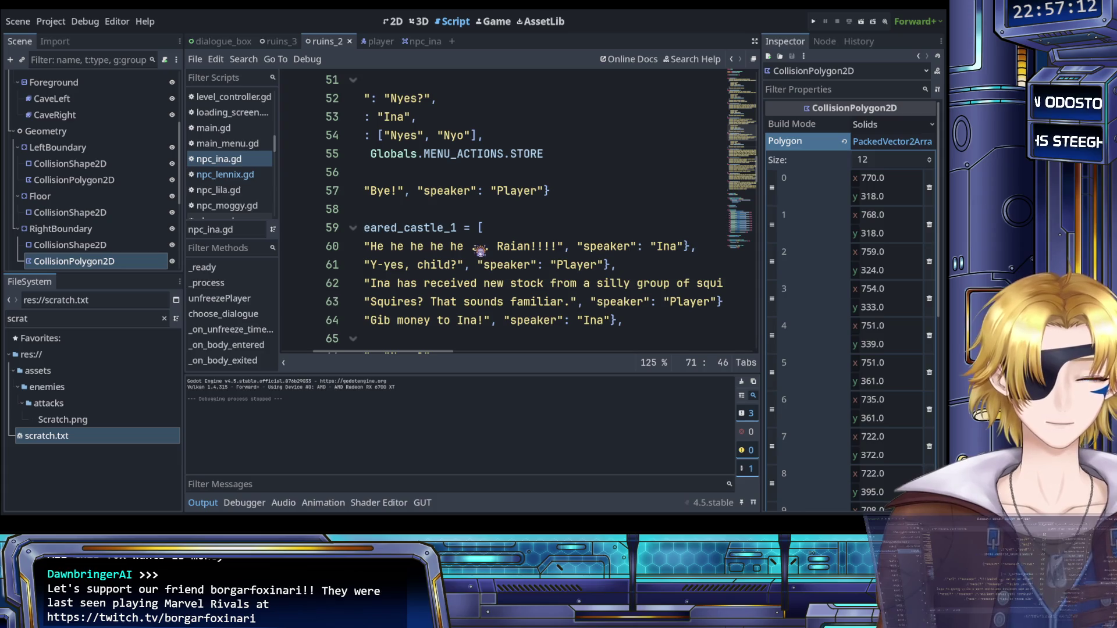
{"action": "scroll", "coordinate": [481, 252], "scroll_direction": "left", "scroll_amount": 3}
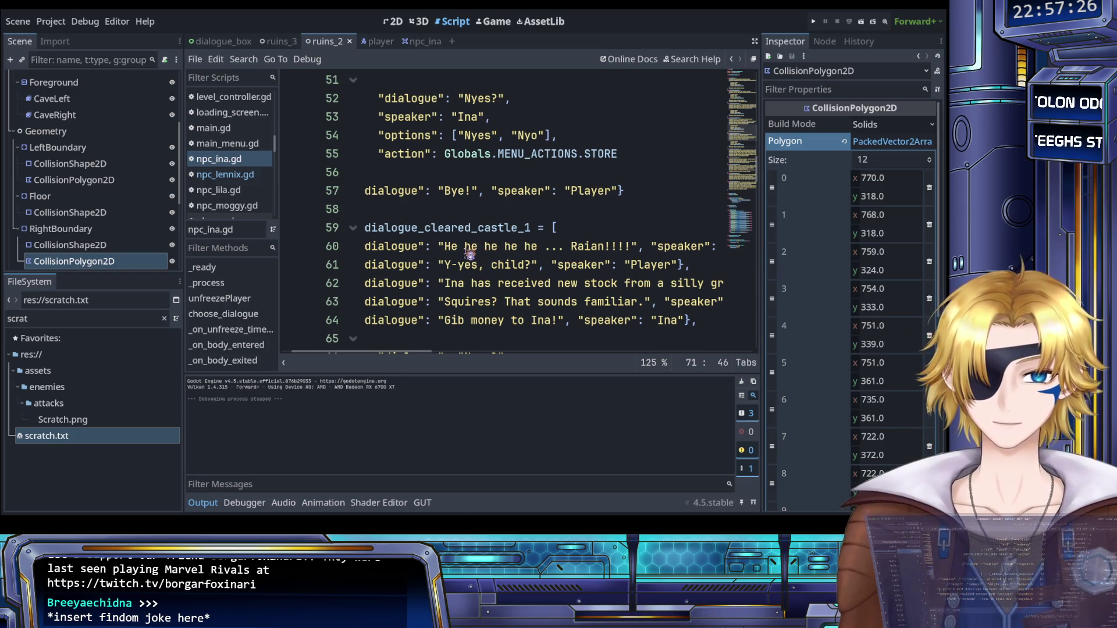
{"action": "scroll", "coordinate": [469, 252], "scroll_direction": "right", "scroll_amount": 3}
{"action": "scroll", "coordinate": [469, 252], "scroll_direction": "left", "scroll_amount": 3}
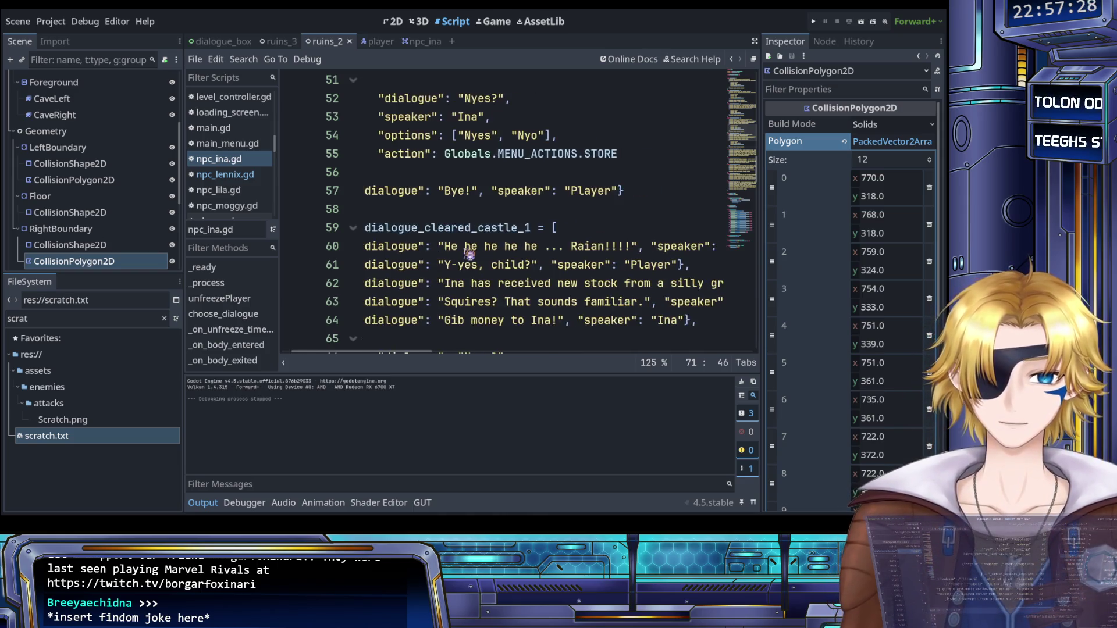
{"action": "scroll", "coordinate": [469, 253], "scroll_direction": "right", "scroll_amount": 2}
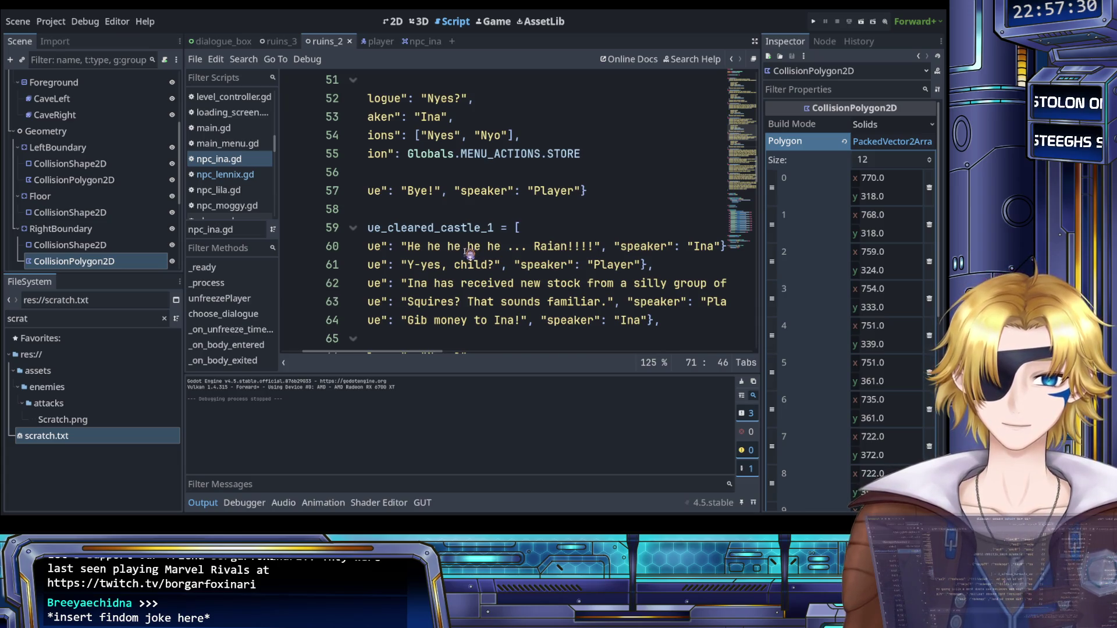
{"action": "left_click_drag", "start_coordinate": [408, 247], "coordinate": [563, 250]}
{"action": "scroll", "coordinate": [522, 248], "scroll_direction": "right", "scroll_amount": 2}
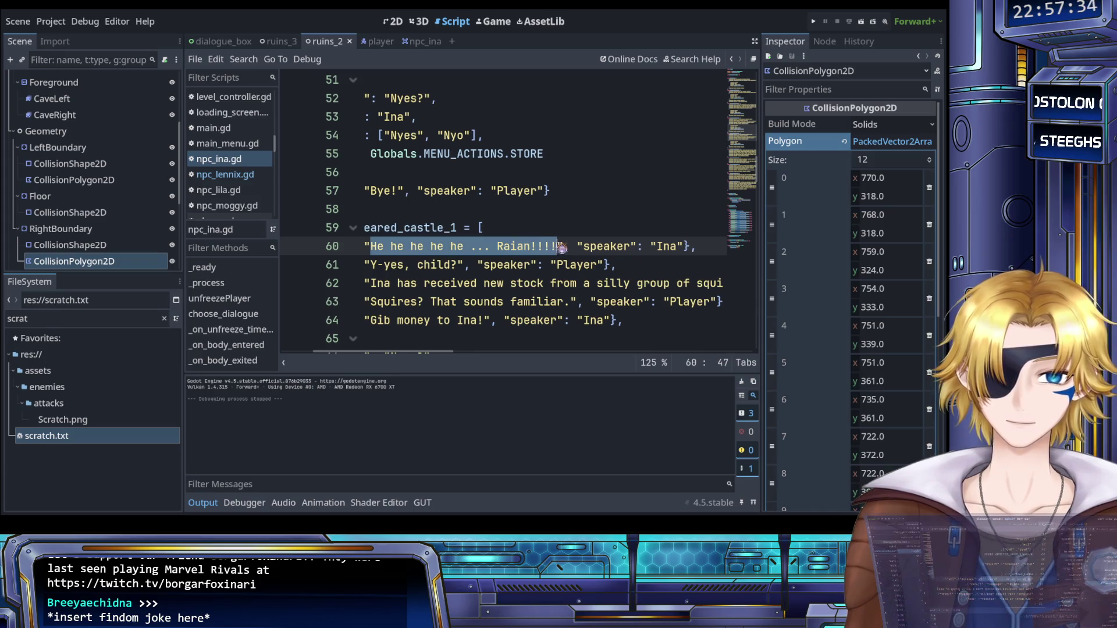
{"action": "scroll", "coordinate": [536, 262], "scroll_direction": "left", "scroll_amount": 6}
{"action": "scroll", "coordinate": [535, 262], "scroll_direction": "right", "scroll_amount": 2}
{"action": "scroll", "coordinate": [536, 262], "scroll_direction": "left", "scroll_amount": 2}
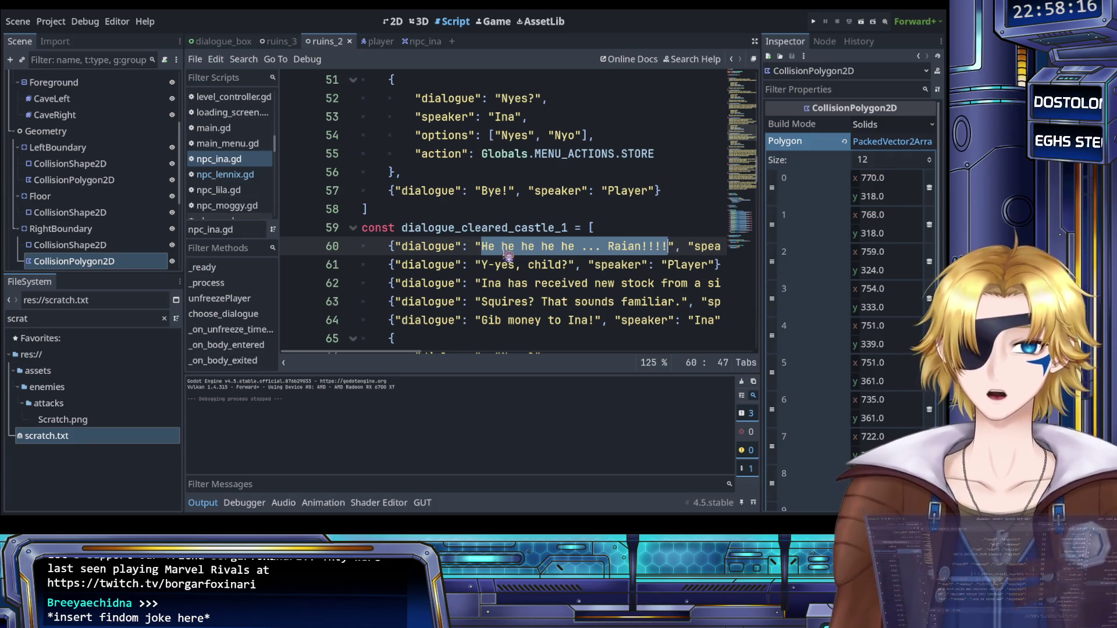
Step: Delete the squires exchange lines from dialogue_cleared_castle_1
{"action": "scroll", "coordinate": [508, 256], "scroll_direction": "up", "scroll_amount": 8}
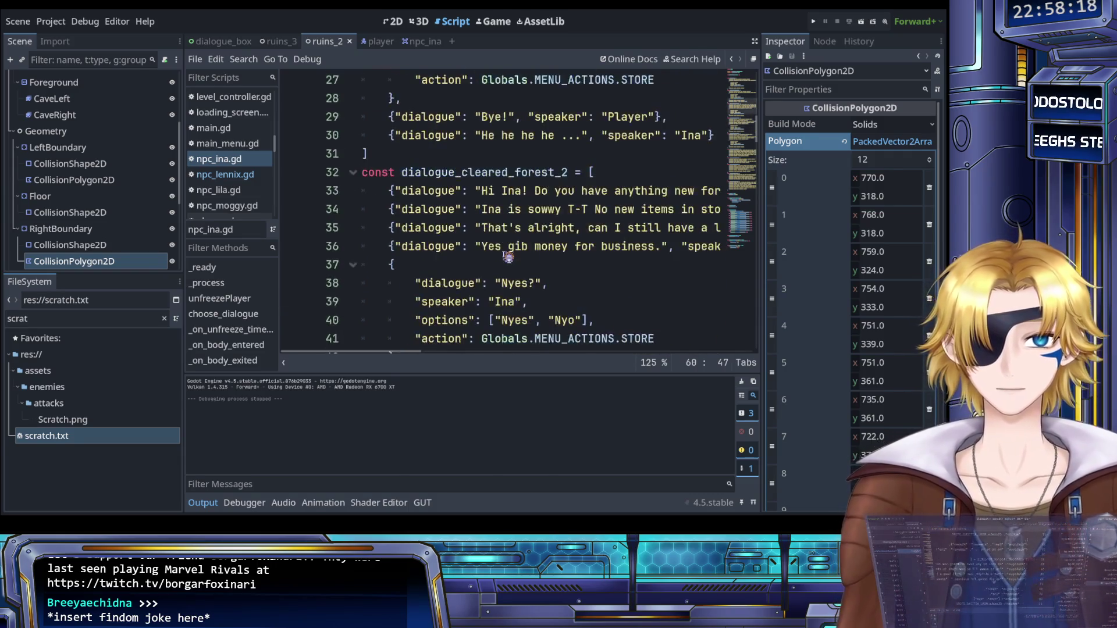
{"action": "scroll", "coordinate": [508, 256], "scroll_direction": "up", "scroll_amount": 4}
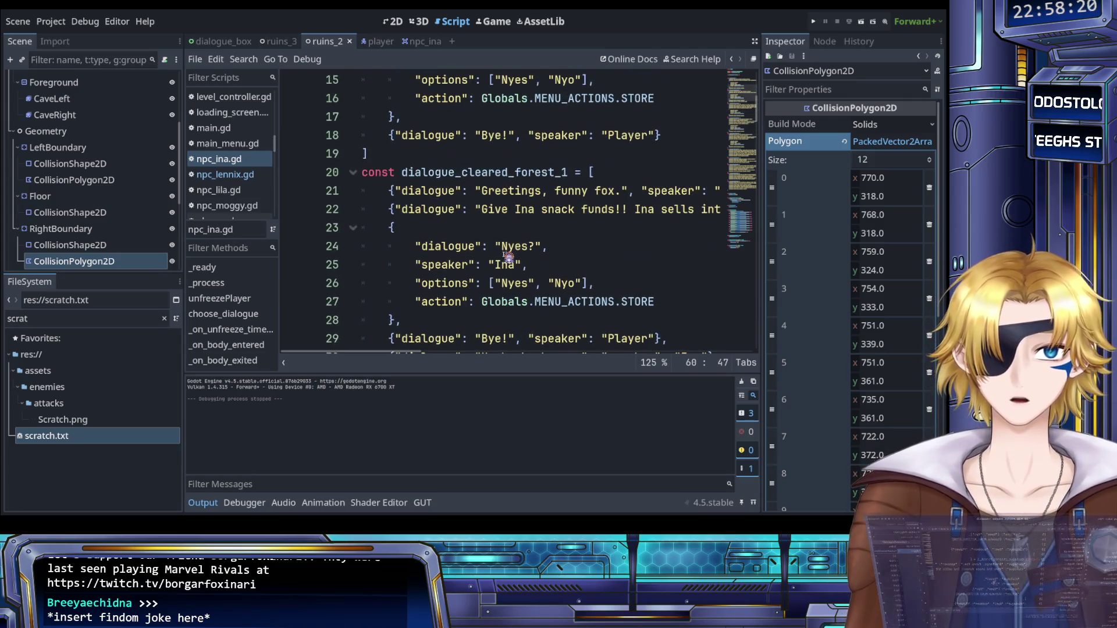
{"action": "scroll", "coordinate": [508, 256], "scroll_direction": "down", "scroll_amount": 2}
{"action": "scroll", "coordinate": [508, 256], "scroll_direction": "down", "scroll_amount": 12}
{"action": "scroll", "coordinate": [511, 262], "scroll_direction": "up", "scroll_amount": 1}
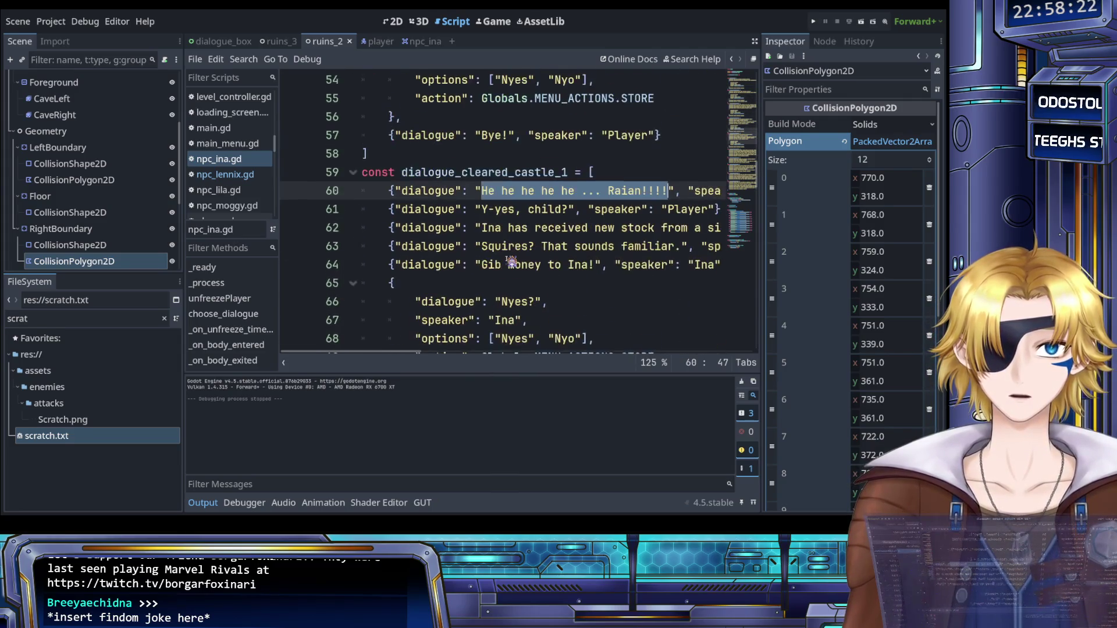
{"action": "scroll", "coordinate": [511, 262], "scroll_direction": "right", "scroll_amount": 3}
{"action": "scroll", "coordinate": [511, 262], "scroll_direction": "left", "scroll_amount": 3}
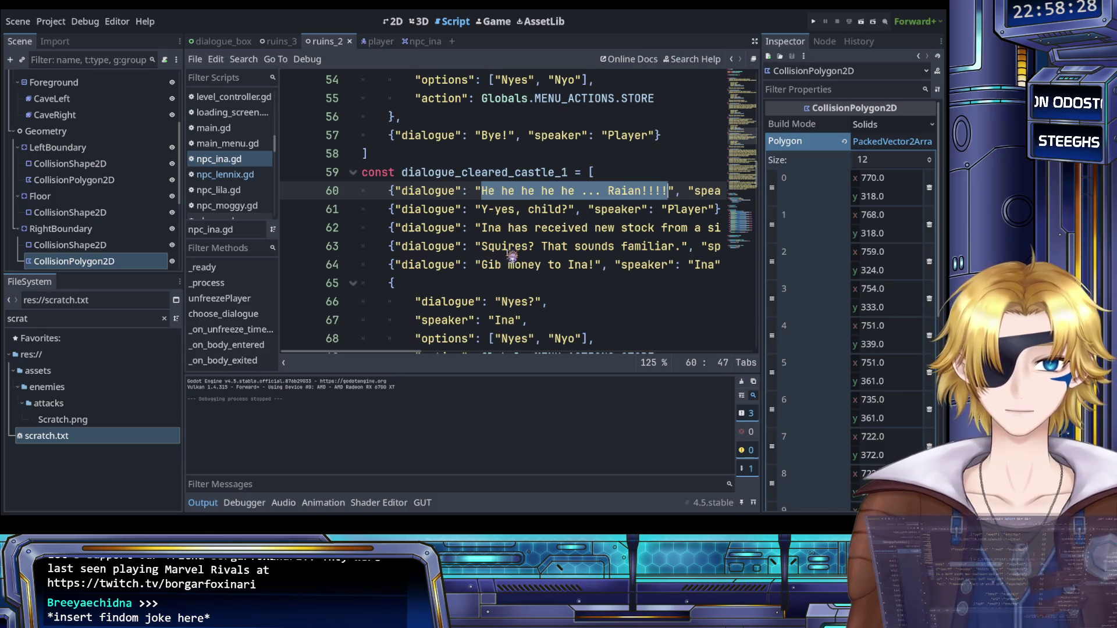
{"action": "left_click", "coordinate": [512, 247]}
{"action": "scroll", "coordinate": [503, 247], "scroll_direction": "right", "scroll_amount": 3}
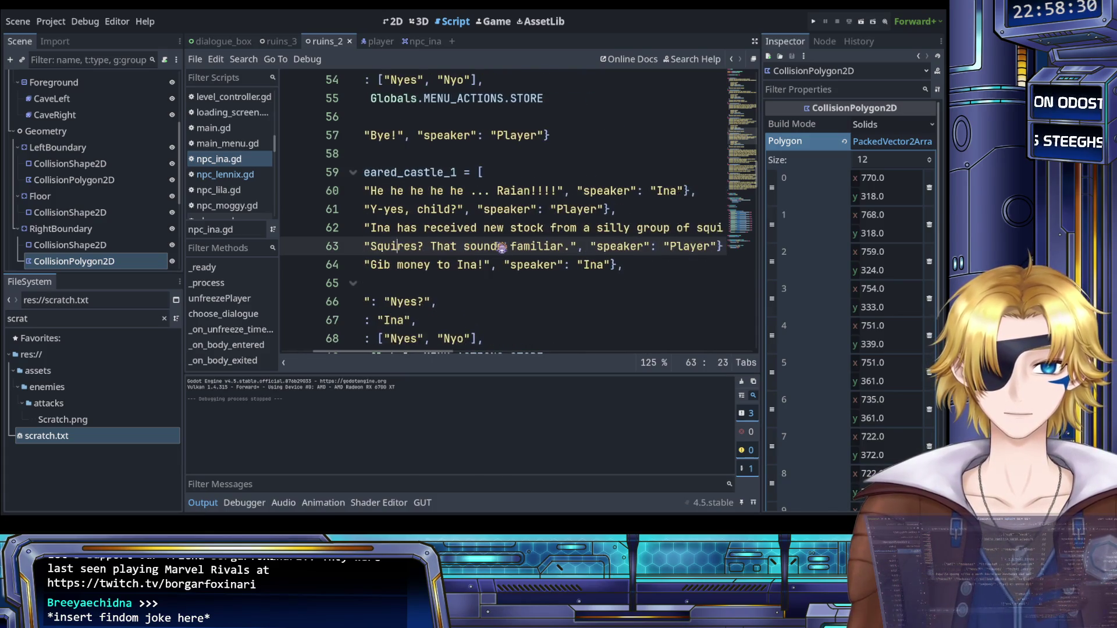
{"action": "left_click_drag", "start_coordinate": [665, 248], "coordinate": [393, 210]}
{"action": "scroll", "coordinate": [582, 245], "scroll_direction": "left", "scroll_amount": 2}
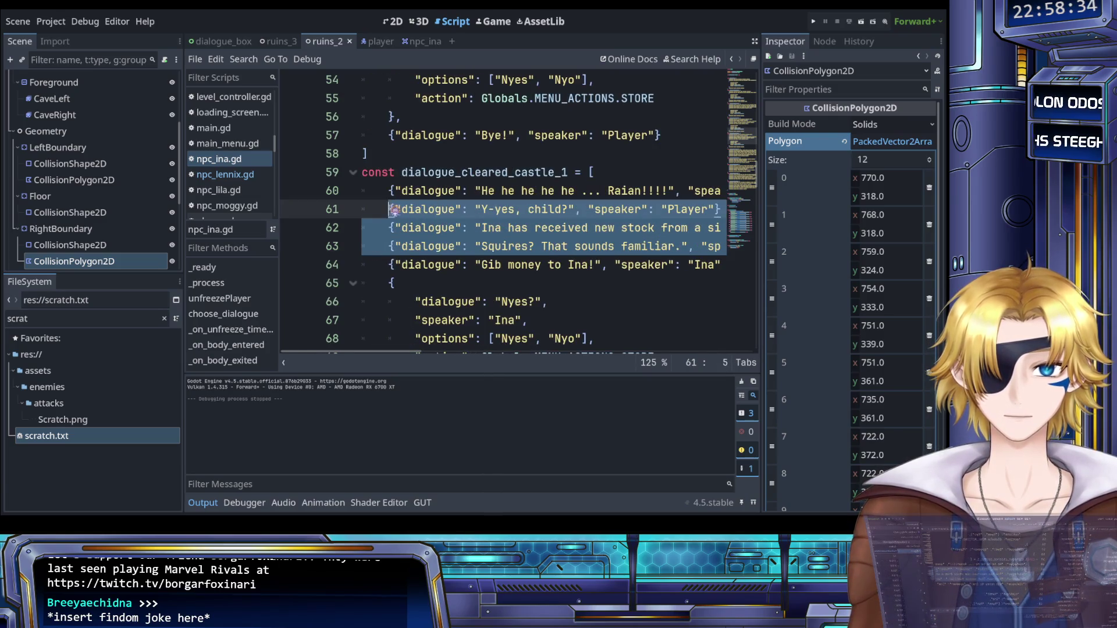
{"action": "key", "text": "BackSpace"}
{"action": "key", "text": "Up"}
Step: Extend Ina's line to 'Gib money to Ina! ... Please?'
{"action": "key", "text": "End"}
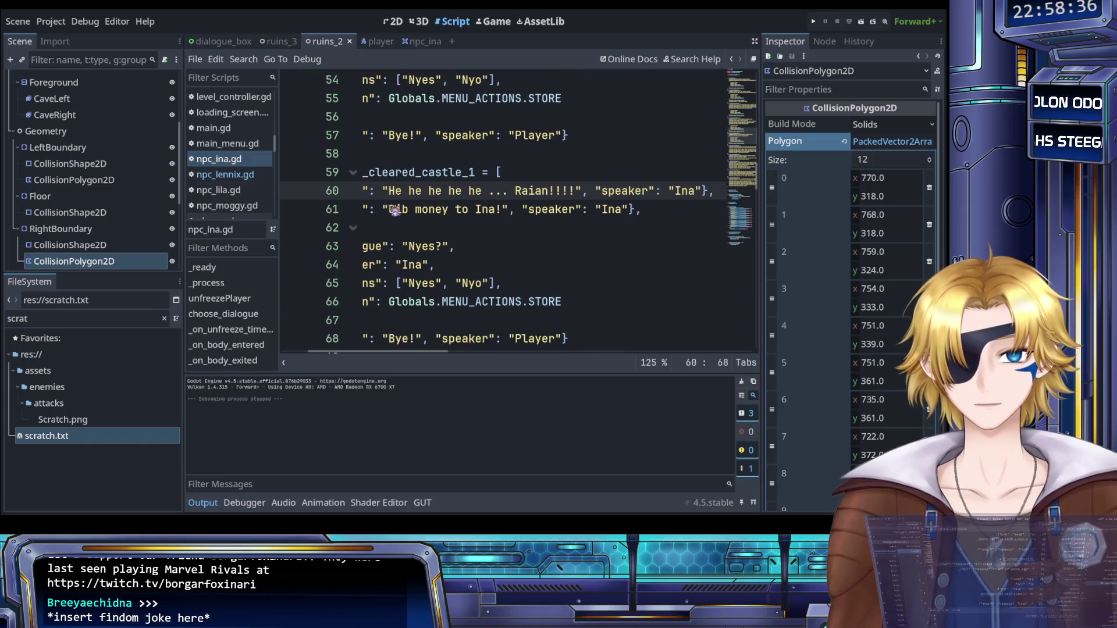
{"action": "scroll", "coordinate": [395, 209], "scroll_direction": "left", "scroll_amount": 3}
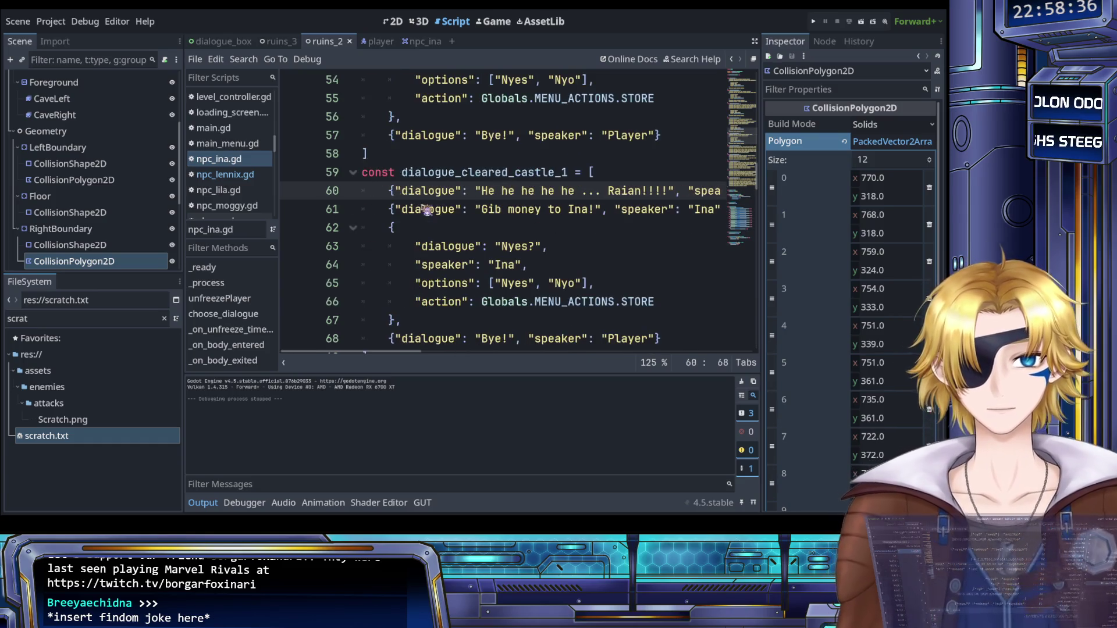
{"action": "left_click", "coordinate": [595, 209]}
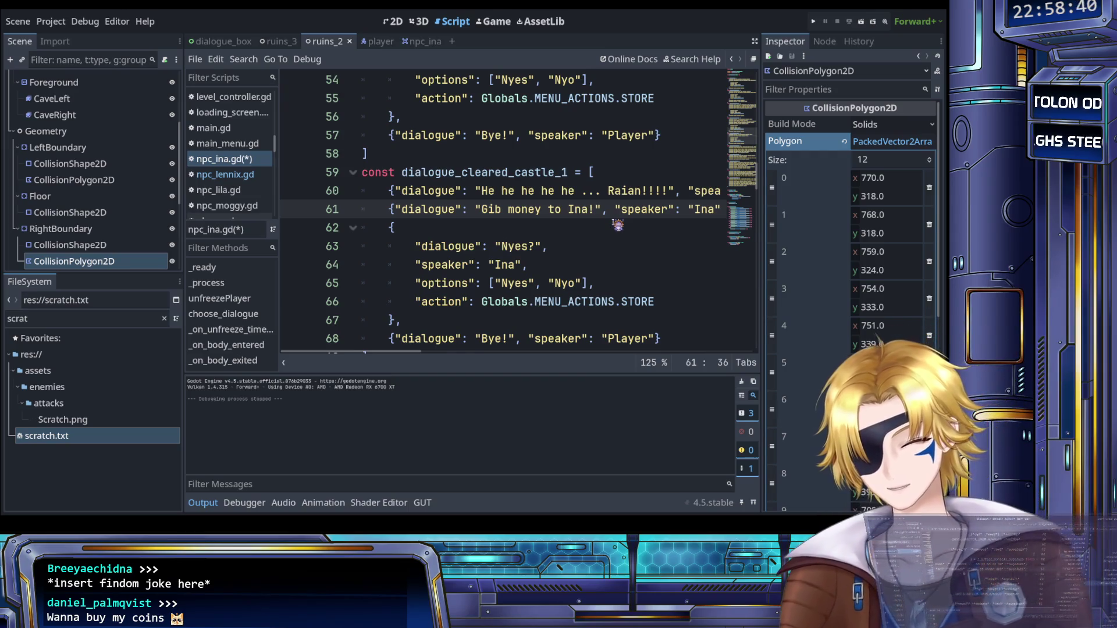
{"action": "type", "text": "... Please?"}
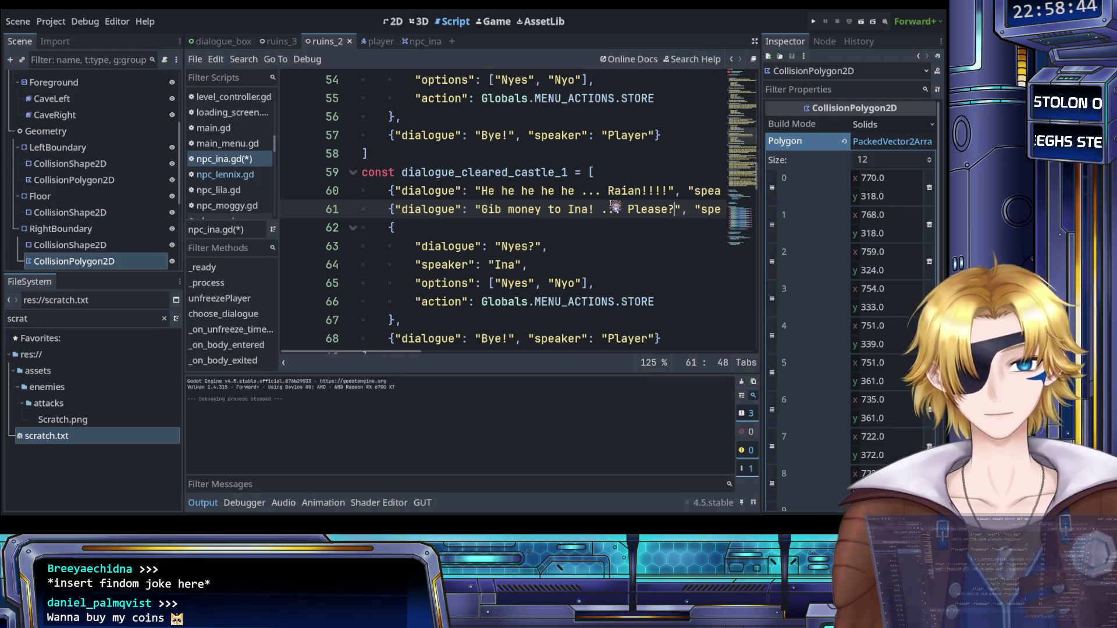
{"action": "left_click_drag", "start_coordinate": [482, 193], "coordinate": [550, 192]}
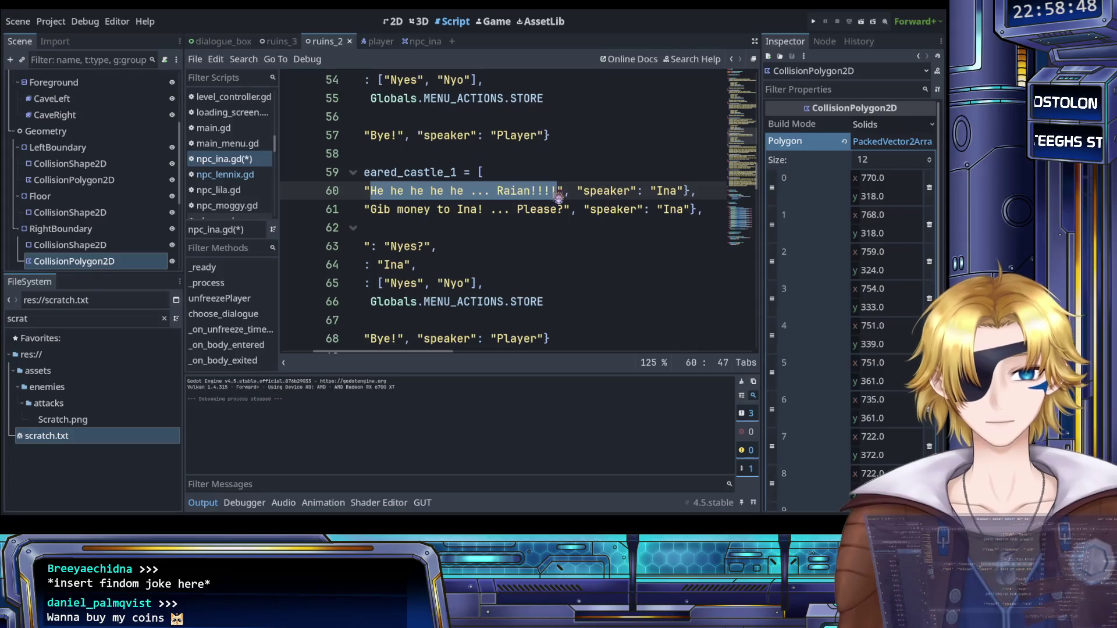
Step: Change the castle_1 greeting text to 'Hi Ina! What do you have for me today?'
{"action": "scroll", "coordinate": [545, 205], "scroll_direction": "left", "scroll_amount": 3}
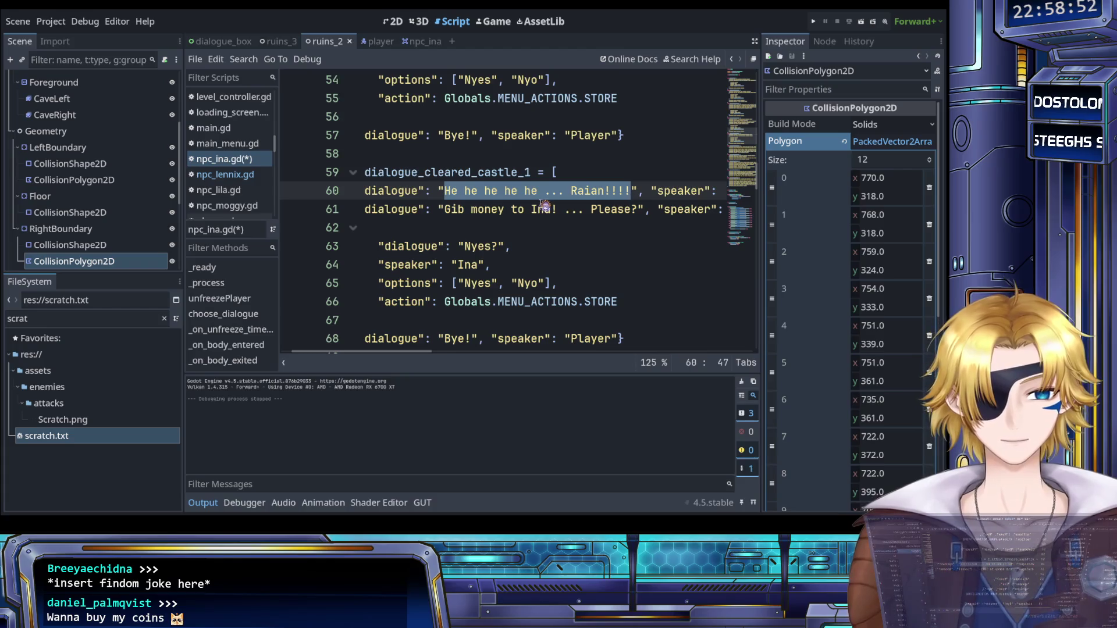
{"action": "scroll", "coordinate": [544, 205], "scroll_direction": "up", "scroll_amount": 1}
{"action": "scroll", "coordinate": [542, 214], "scroll_direction": "left", "scroll_amount": 2}
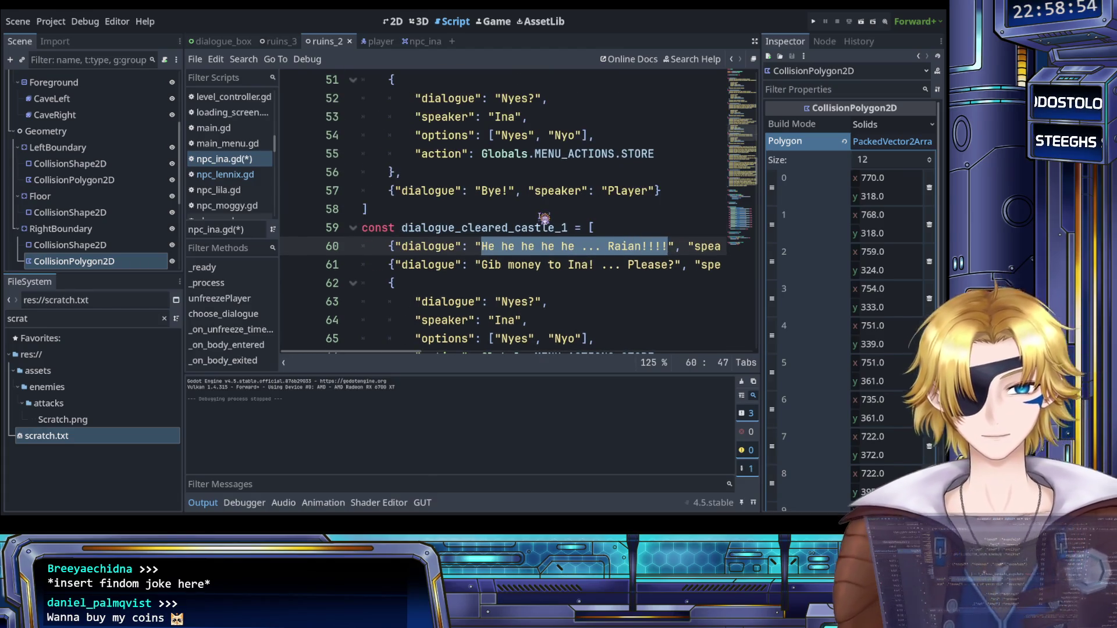
{"action": "scroll", "coordinate": [544, 219], "scroll_direction": "up", "scroll_amount": 3}
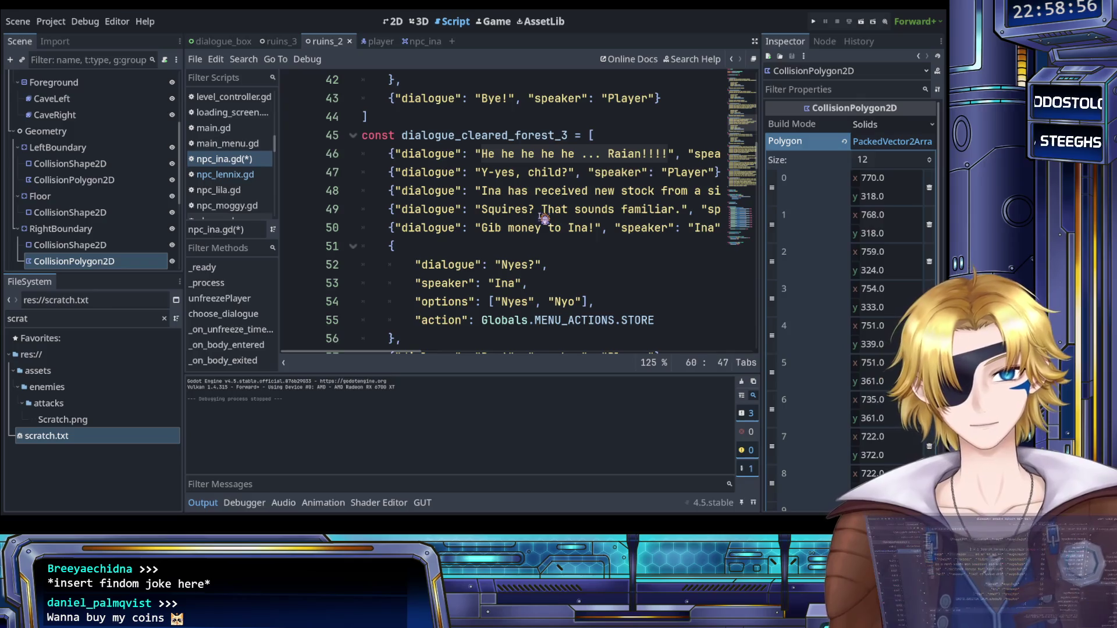
{"action": "scroll", "coordinate": [544, 218], "scroll_direction": "up", "scroll_amount": 5}
{"action": "scroll", "coordinate": [544, 218], "scroll_direction": "up", "scroll_amount": 4}
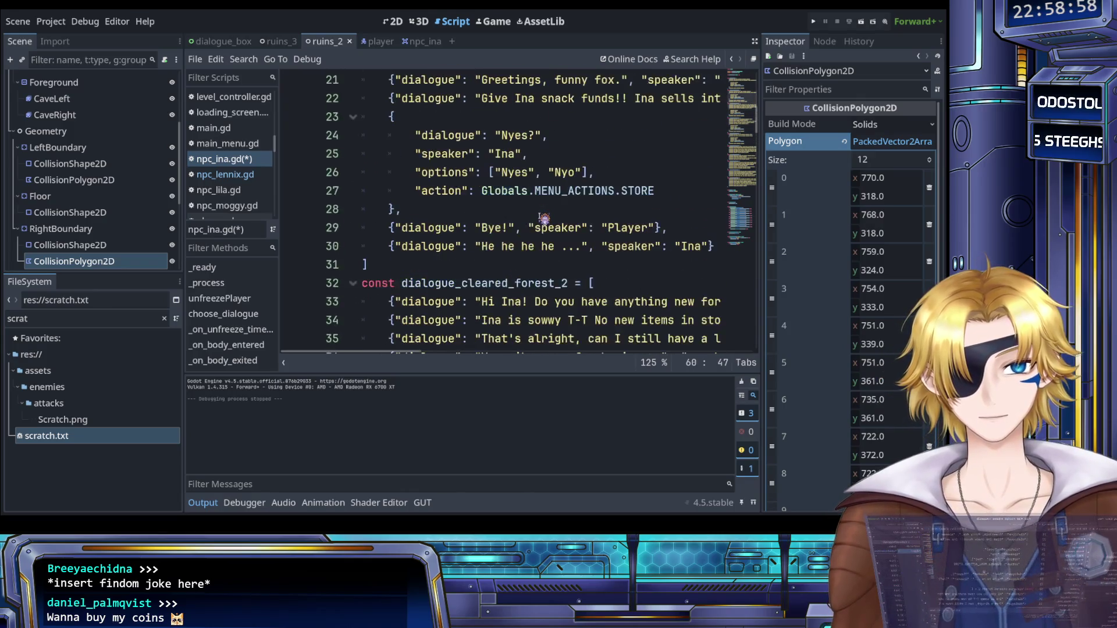
{"action": "scroll", "coordinate": [544, 220], "scroll_direction": "down", "scroll_amount": 9}
{"action": "scroll", "coordinate": [544, 221], "scroll_direction": "down", "scroll_amount": 4}
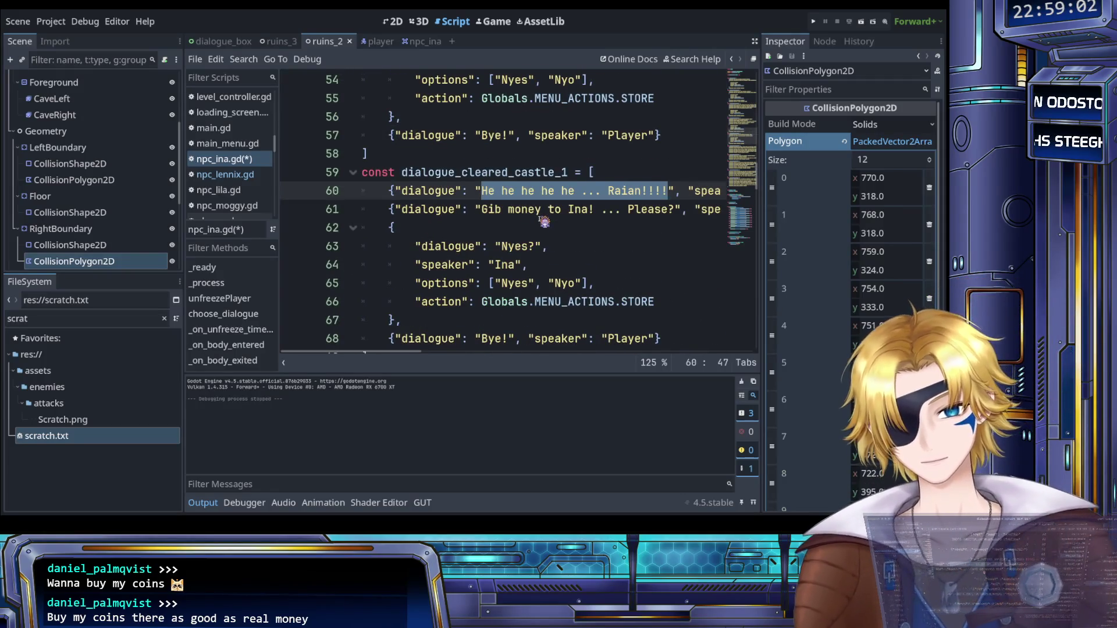
{"action": "type", "text": "H\", \"speaker\": \"Ina\"},"}
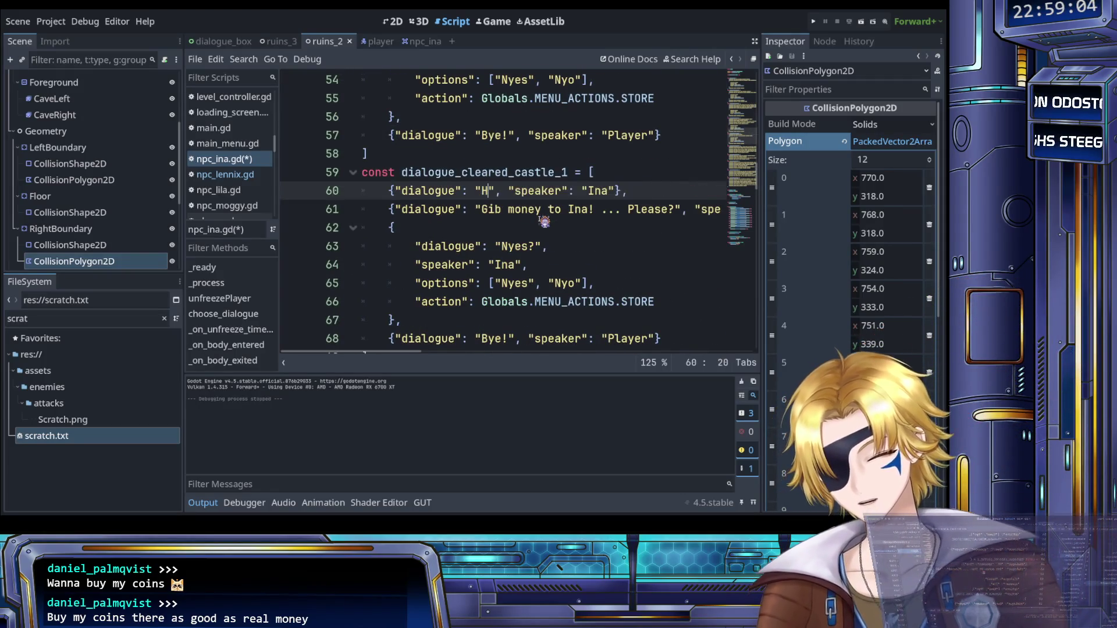
{"action": "type", "text": "i Ina!"}
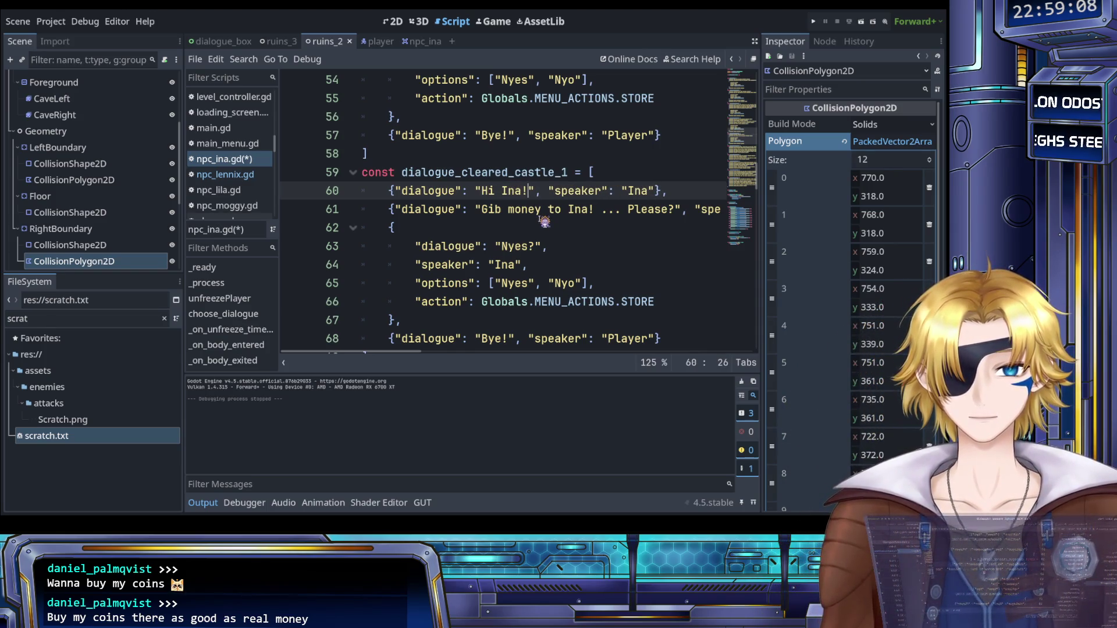
{"action": "type", "text": " What do"}
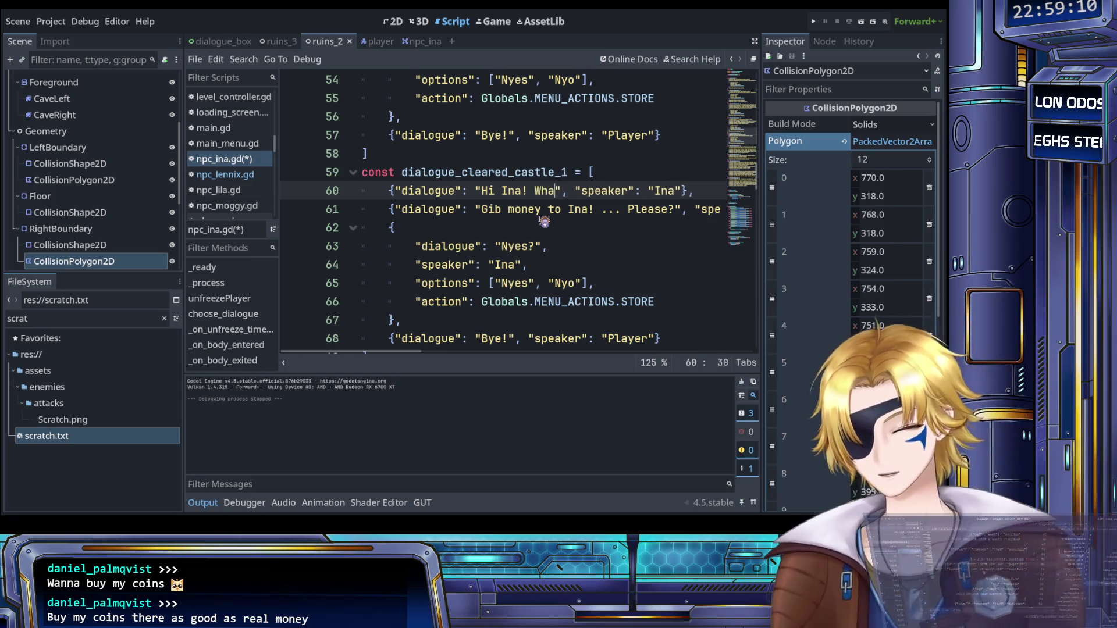
{"action": "key", "text": "BackSpace"}
{"action": "key", "text": "BackSpace"}
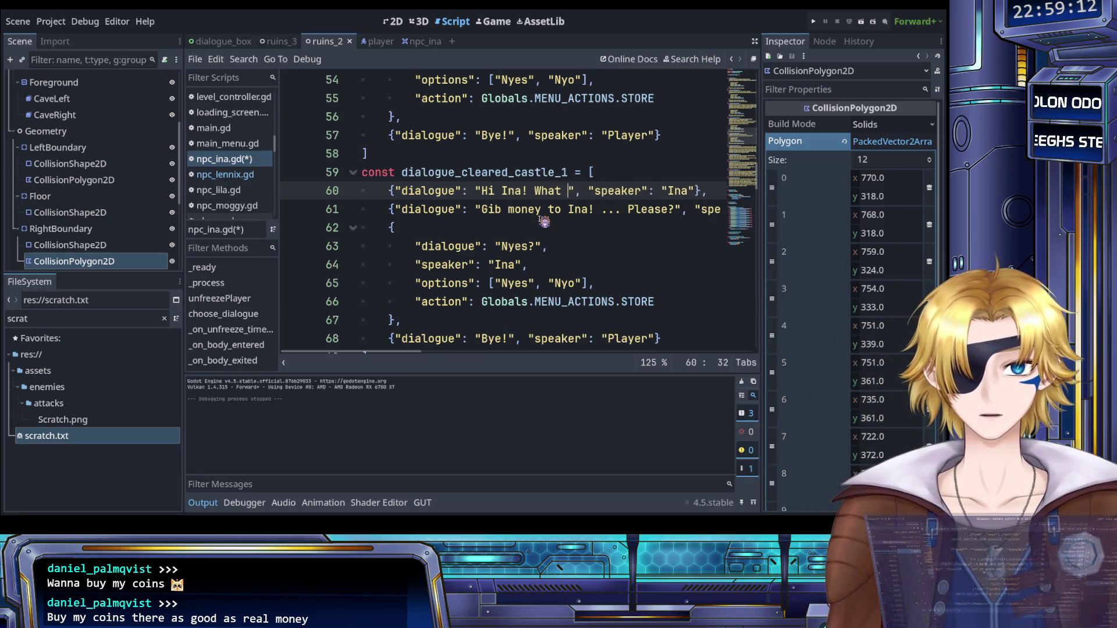
{"action": "type", "text": "do you have f"}
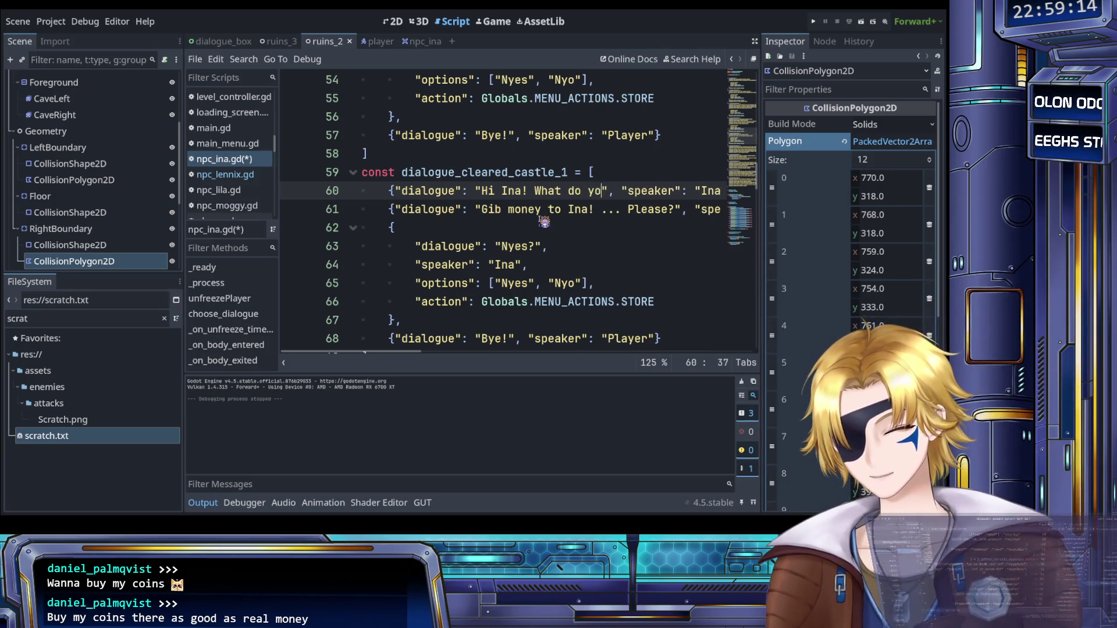
{"action": "type", "text": "or me today"}
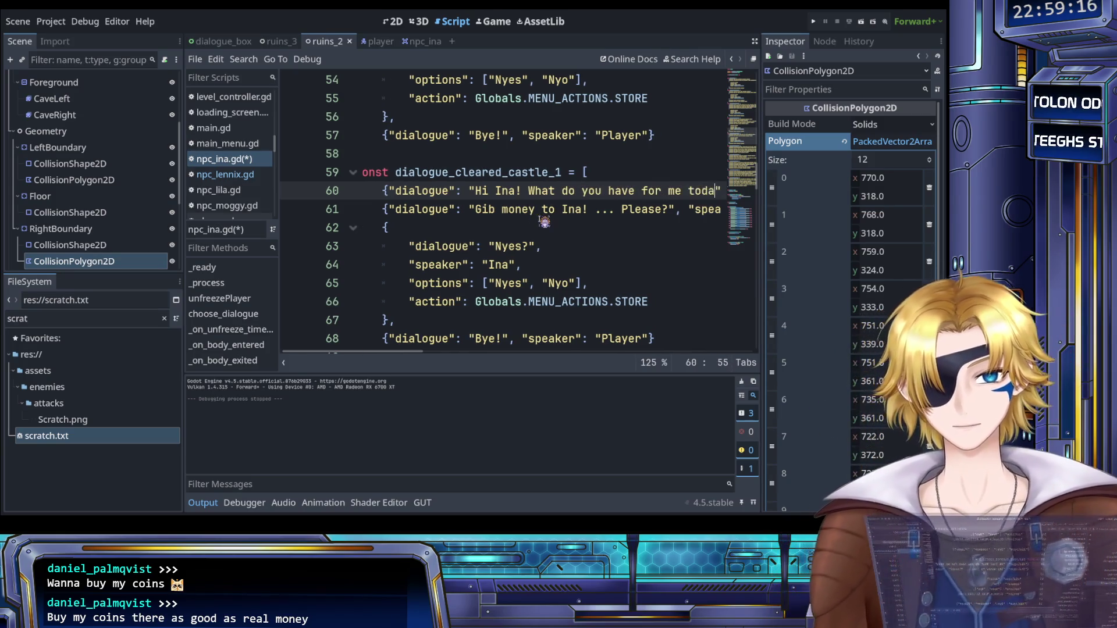
{"action": "type", "text": "?"}
Step: Set the greeting line's speaker from Ina to Player
{"action": "scroll", "coordinate": [535, 226], "scroll_direction": "right", "scroll_amount": 3}
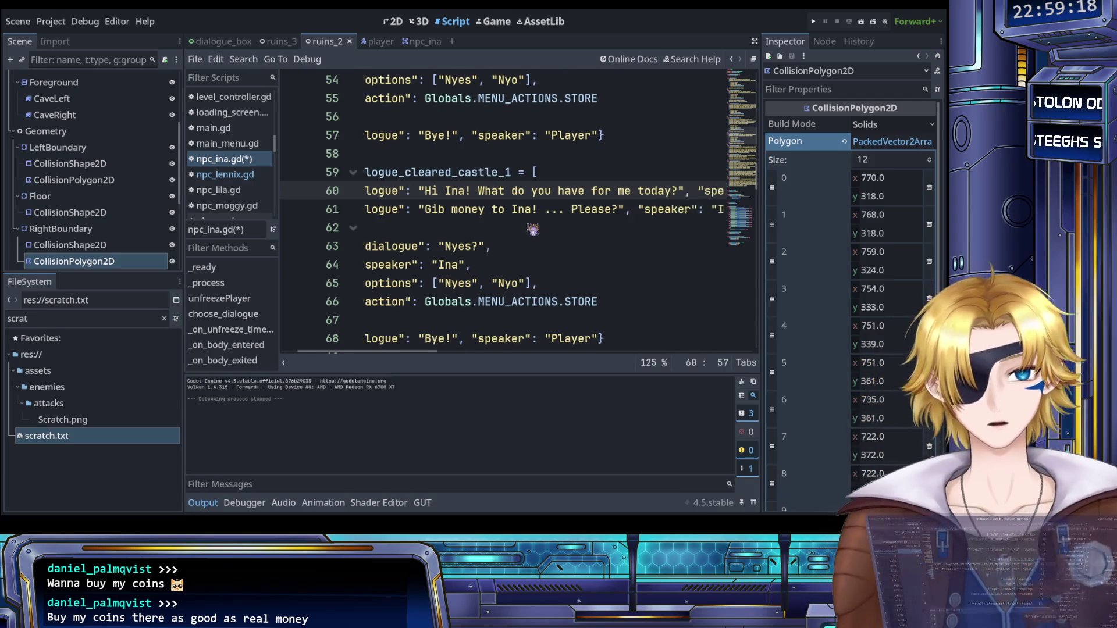
{"action": "scroll", "coordinate": [529, 230], "scroll_direction": "right", "scroll_amount": 2}
{"action": "double_click", "coordinate": [596, 190]}
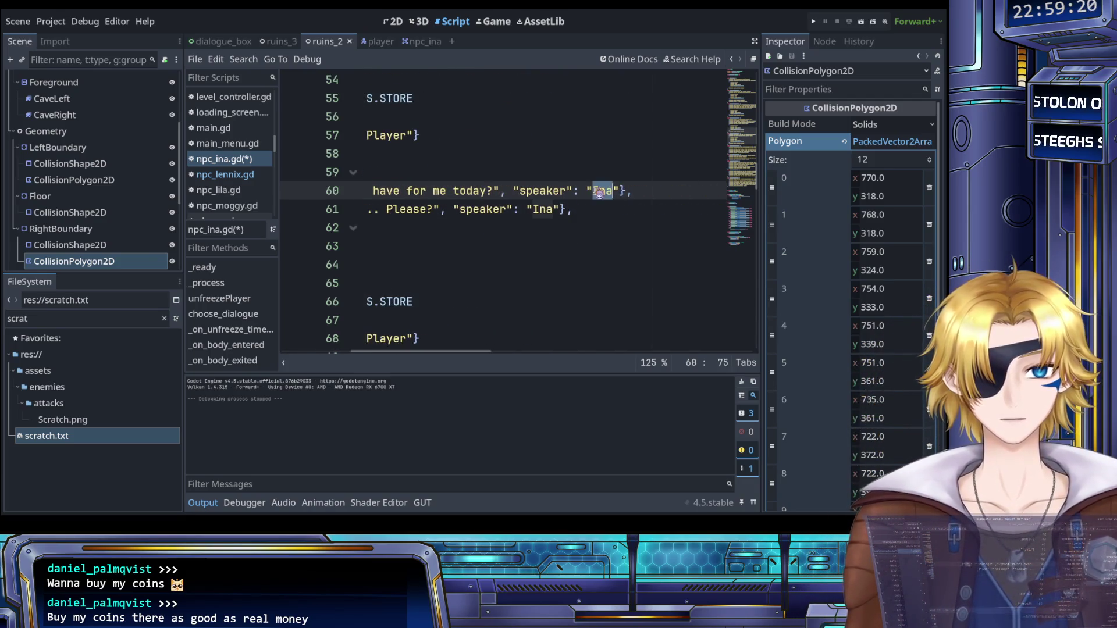
{"action": "type", "text": "Player"}
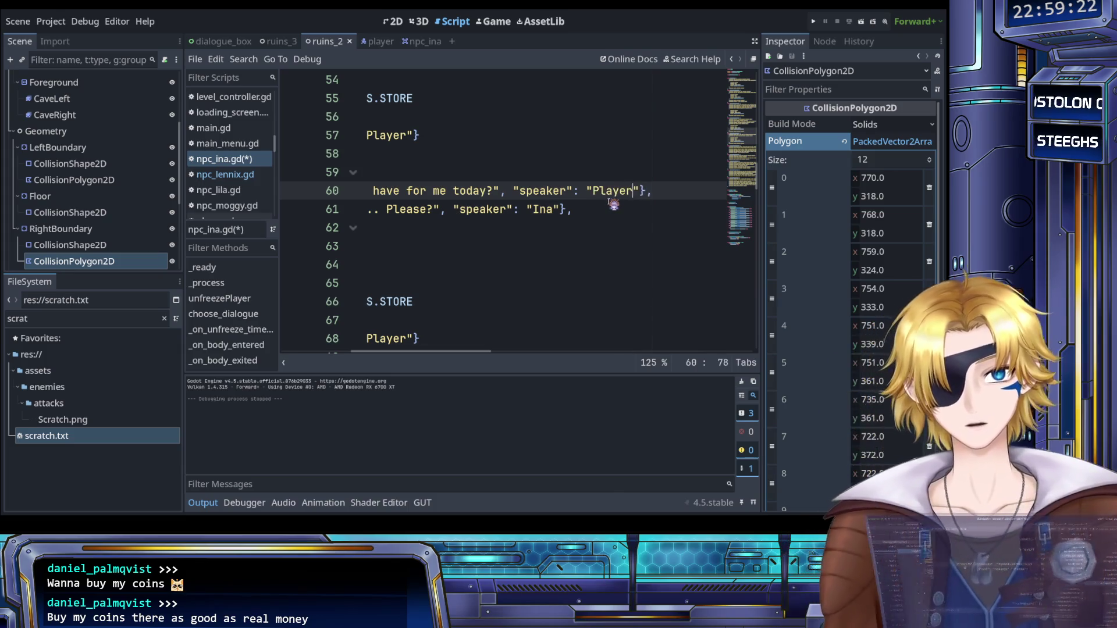
Step: Prefix Ina's 'Gib money to Ina! ... Please?' line with 'Ina has wares.' and save
{"action": "scroll", "coordinate": [611, 207], "scroll_direction": "left", "scroll_amount": 5}
{"action": "left_click_drag", "start_coordinate": [482, 209], "coordinate": [567, 212]}
{"action": "scroll", "coordinate": [512, 212], "scroll_direction": "right", "scroll_amount": 2}
{"action": "type", "text": "Ina has wares"}
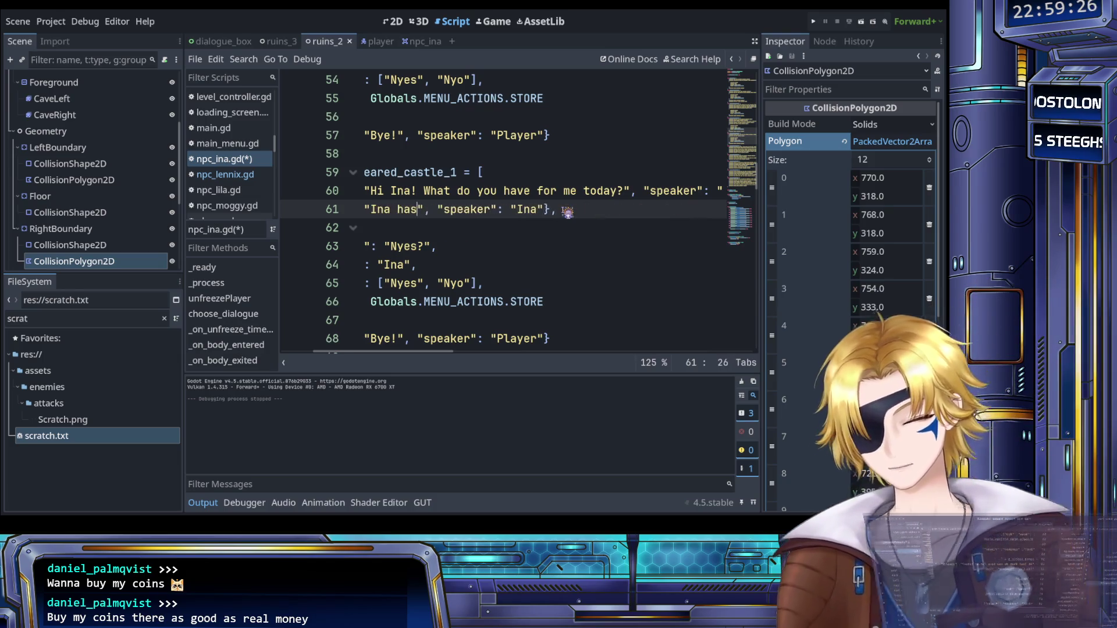
{"action": "type", "text": "."}
{"action": "key", "text": "ctrl+s"}
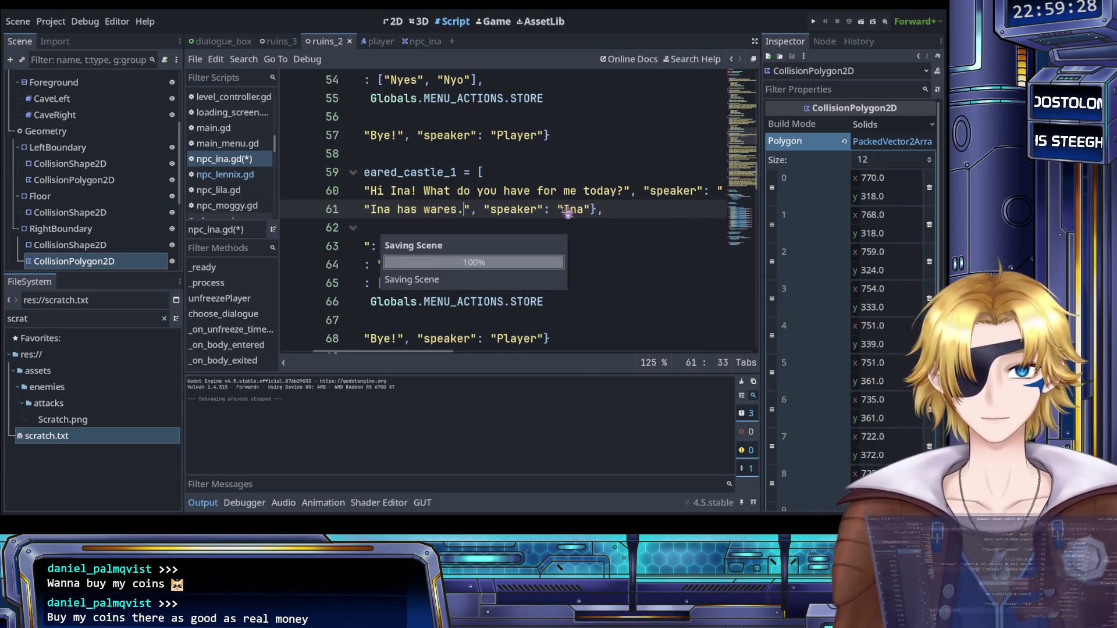
{"action": "scroll", "coordinate": [561, 233], "scroll_direction": "left", "scroll_amount": 5}
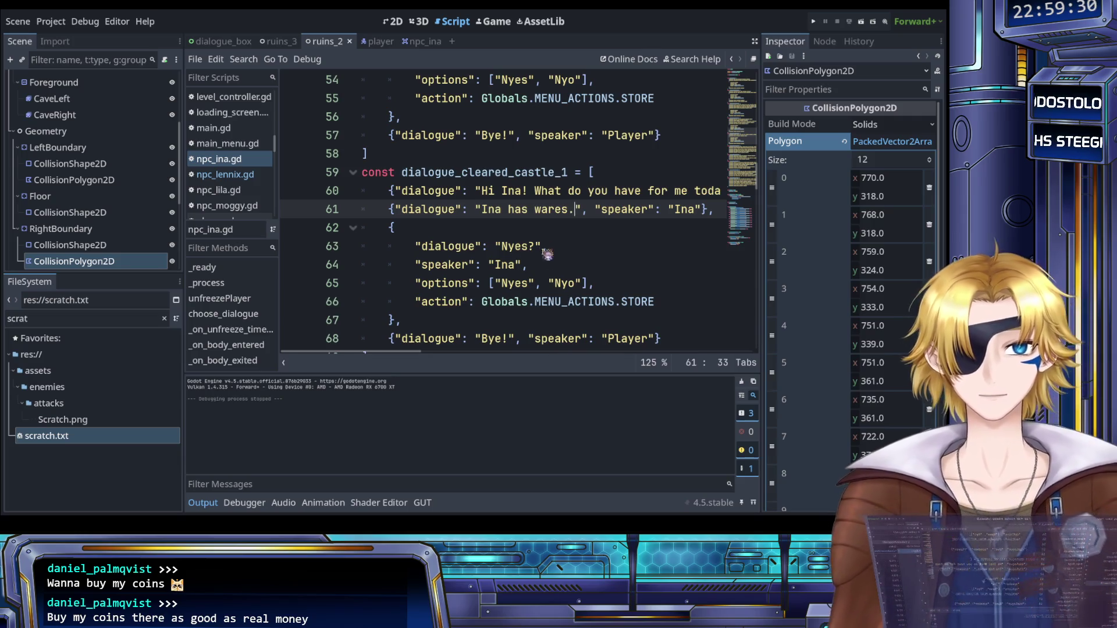
{"action": "key", "text": "ctrl+z"}
{"action": "left_click", "coordinate": [482, 209]}
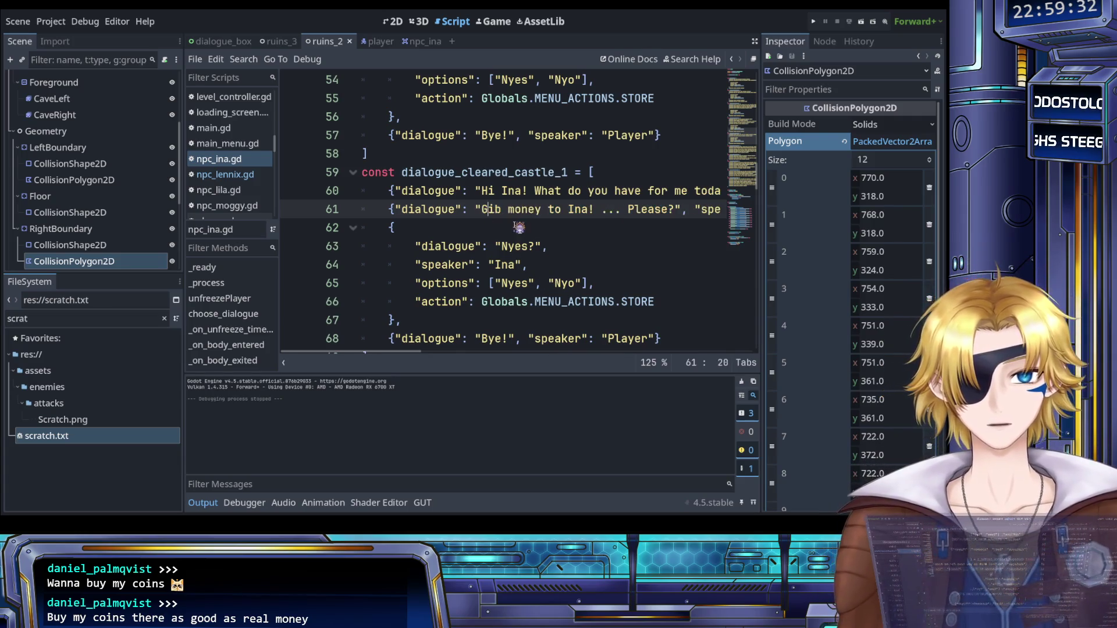
{"action": "type", "text": "I"}
{"action": "type", "text": "na has wares."}
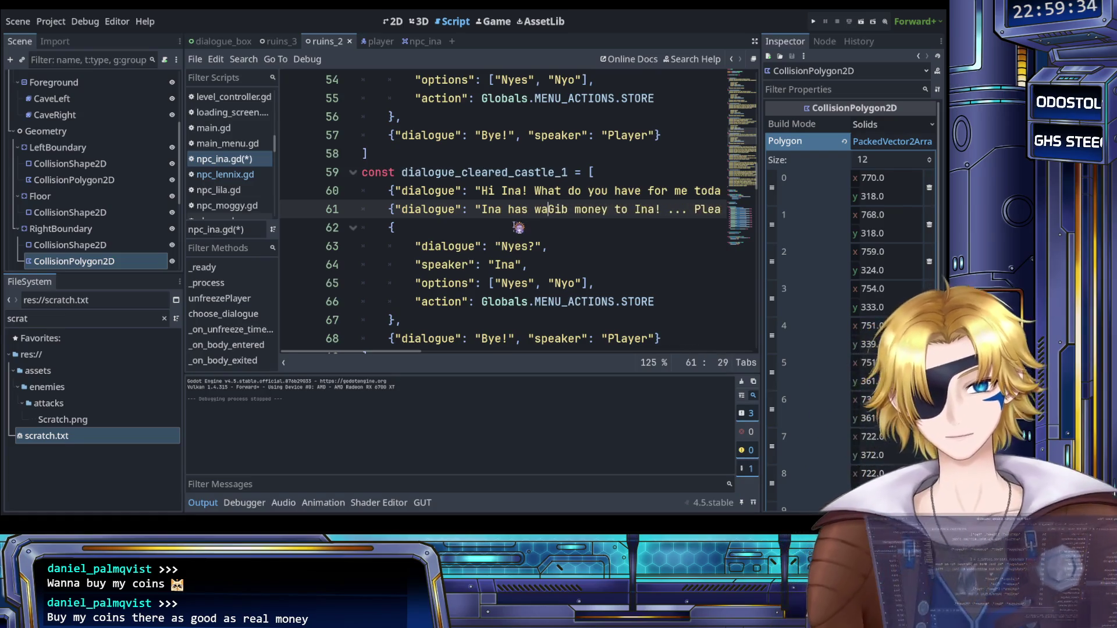
{"action": "key", "text": "ctrl+s"}
{"action": "scroll", "coordinate": [527, 238], "scroll_direction": "right", "scroll_amount": 4}
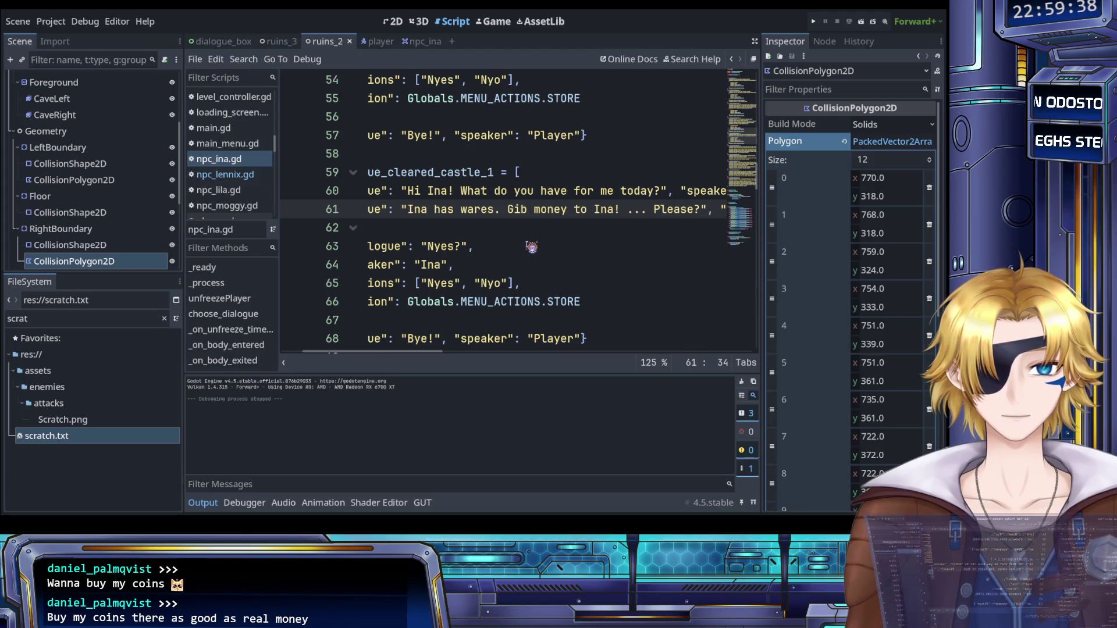
{"action": "scroll", "coordinate": [531, 246], "scroll_direction": "left", "scroll_amount": 4}
{"action": "scroll", "coordinate": [562, 245], "scroll_direction": "down", "scroll_amount": 1}
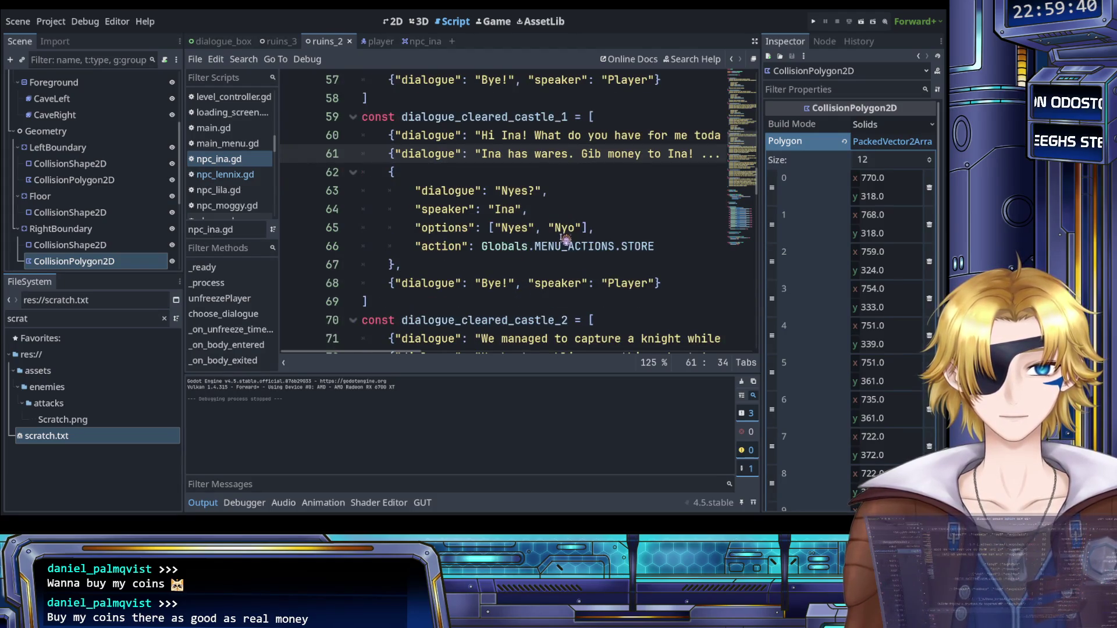
Step: Select cleared_castle_1's greeting, wares, store choice and Bye lines (60–68)
{"action": "scroll", "coordinate": [573, 216], "scroll_direction": "down", "scroll_amount": 2}
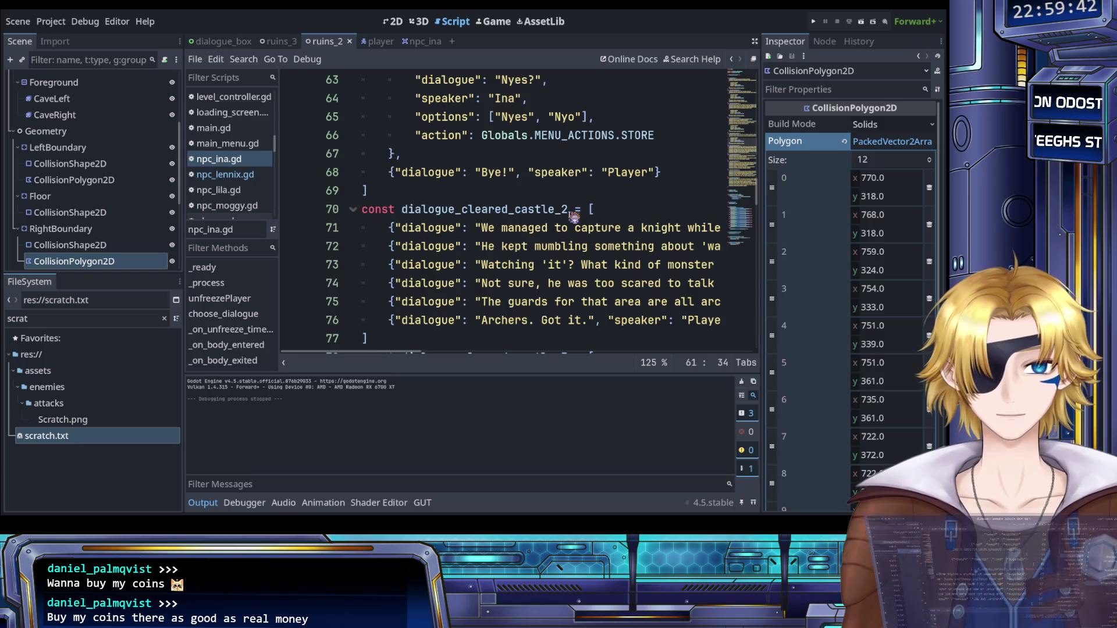
{"action": "scroll", "coordinate": [566, 209], "scroll_direction": "up", "scroll_amount": 2}
{"action": "mouse_move", "coordinate": [693, 282]}
{"action": "left_mouse_down"}
{"action": "mouse_move", "coordinate": [384, 119]}
{"action": "mouse_move", "coordinate": [395, 135]}
{"action": "left_mouse_up"}
{"action": "key", "text": "ctrl+c"}
{"action": "scroll", "coordinate": [461, 190], "scroll_direction": "down", "scroll_amount": 4}
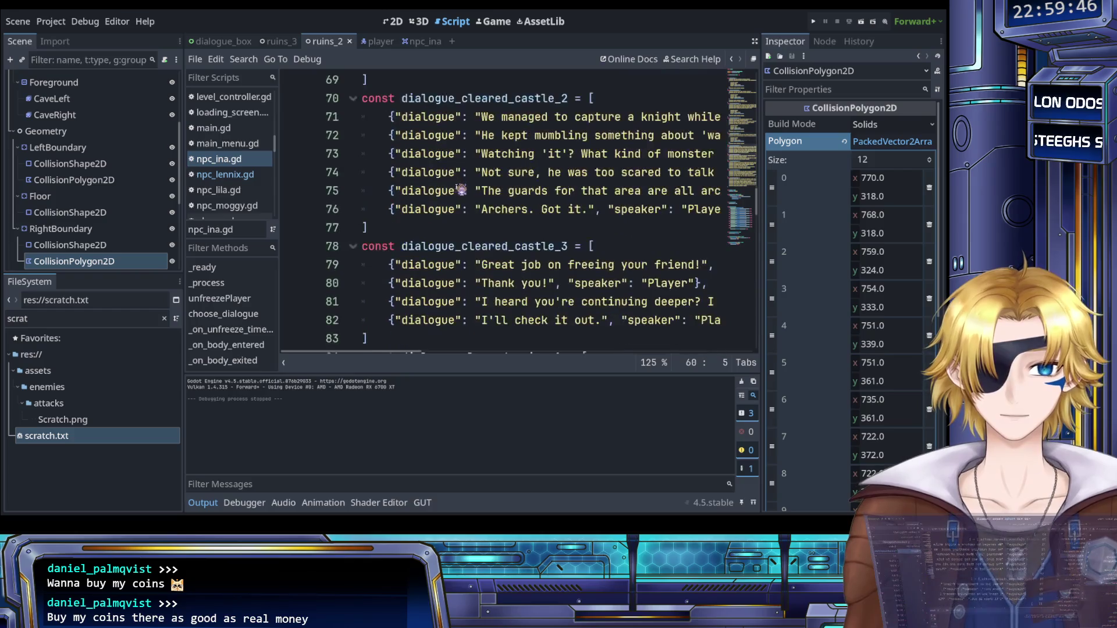
Step: Paste them over cleared_castle_2's old knight conversation on lines 71–76
{"action": "left_click", "coordinate": [462, 191]}
{"action": "scroll", "coordinate": [466, 192], "scroll_direction": "right", "scroll_amount": 3}
{"action": "mouse_move", "coordinate": [649, 216]}
{"action": "left_mouse_down"}
{"action": "mouse_move", "coordinate": [514, 191]}
{"action": "mouse_move", "coordinate": [384, 116]}
{"action": "left_mouse_up"}
{"action": "key", "text": "ctrl+v"}
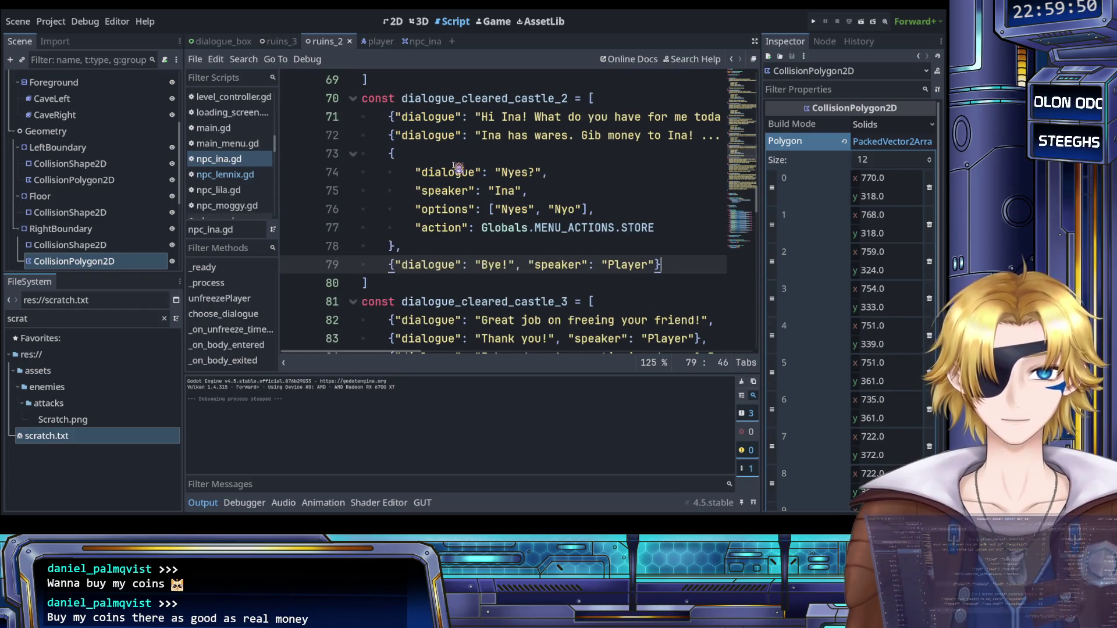
{"action": "key", "text": "Up"}
{"action": "key", "text": "Up"}
{"action": "key", "text": "Up"}
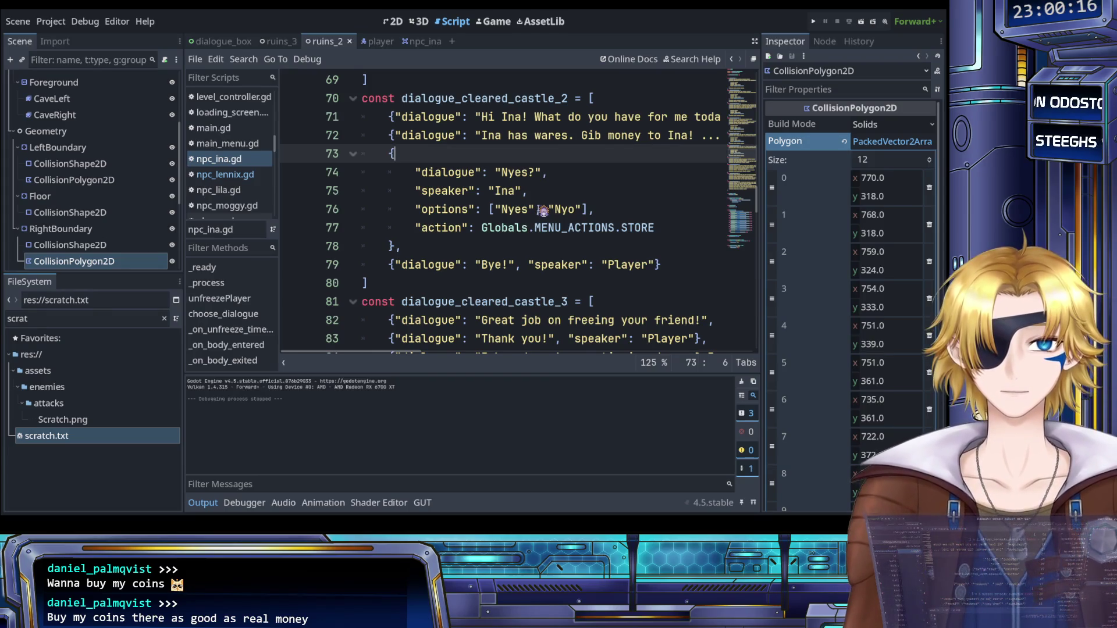
{"action": "scroll", "coordinate": [541, 209], "scroll_direction": "right", "scroll_amount": 5}
{"action": "scroll", "coordinate": [534, 201], "scroll_direction": "left", "scroll_amount": 5}
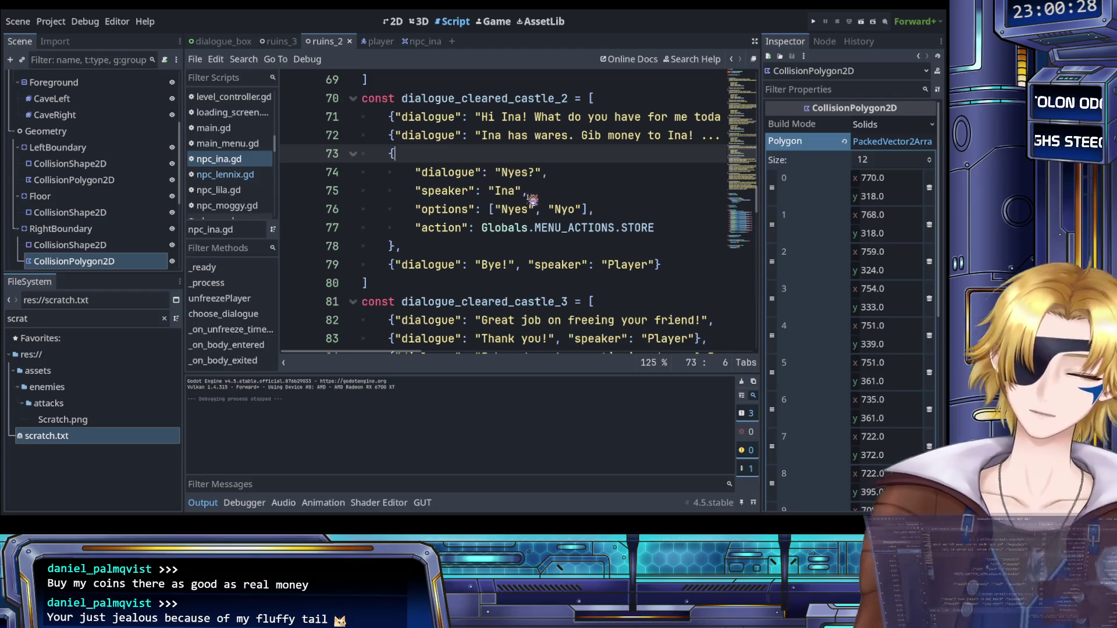
Step: Rewrite line 71 as 'Ina can feel you will need Ina's items! If you need moni you can go back to earlier moni spots!'
{"action": "scroll", "coordinate": [544, 198], "scroll_direction": "up", "scroll_amount": 1}
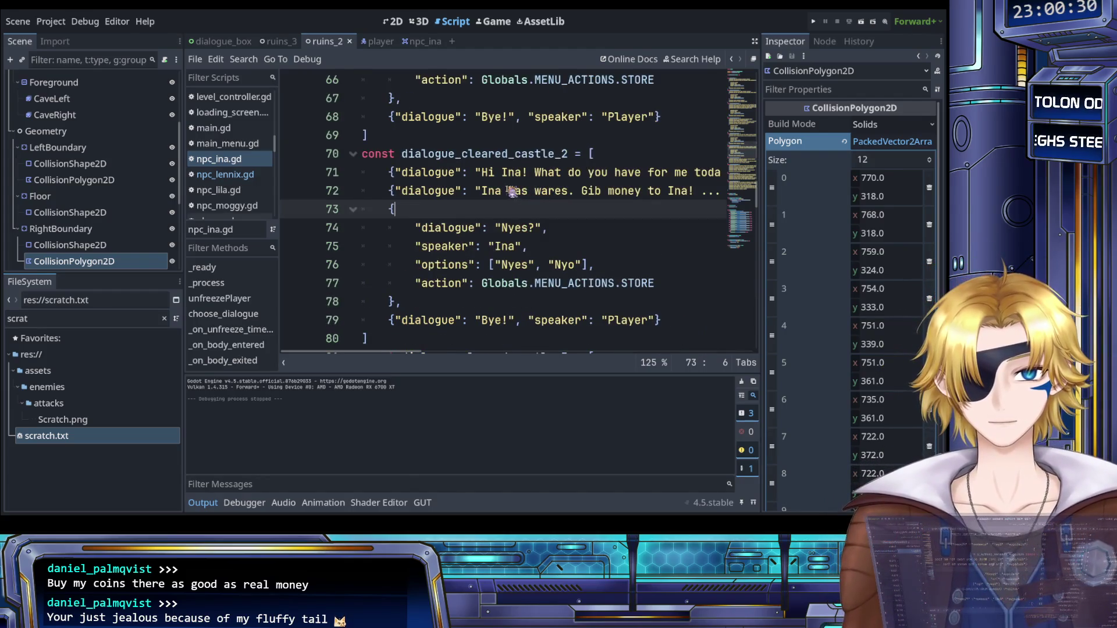
{"action": "left_click_drag", "start_coordinate": [484, 173], "coordinate": [625, 184]}
{"action": "type", "text": "Ina can fe"}
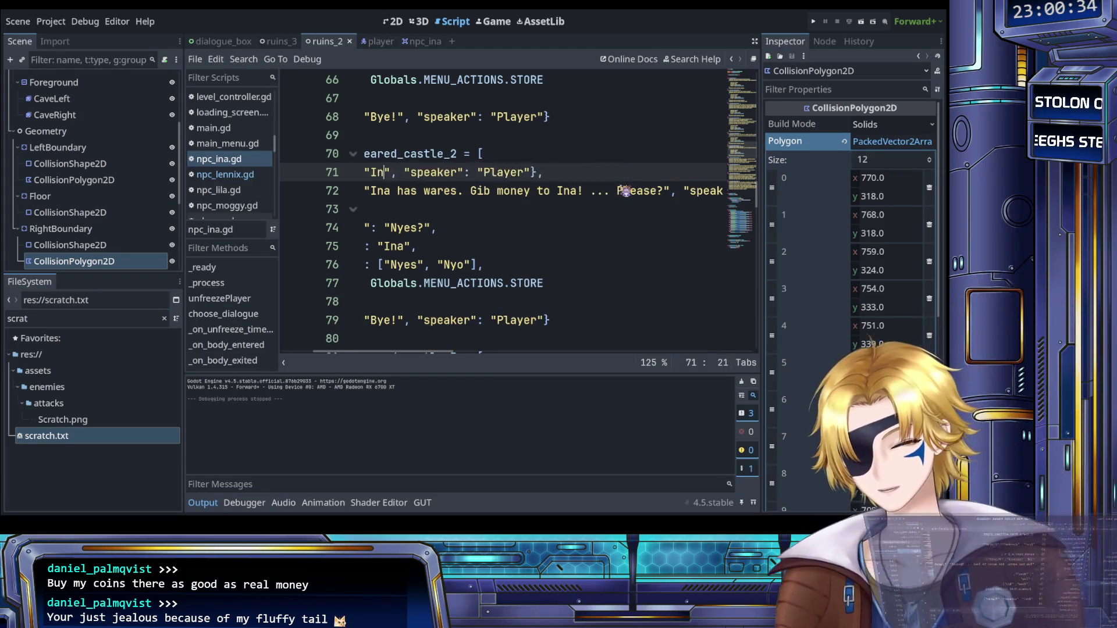
{"action": "type", "text": "el ytou"}
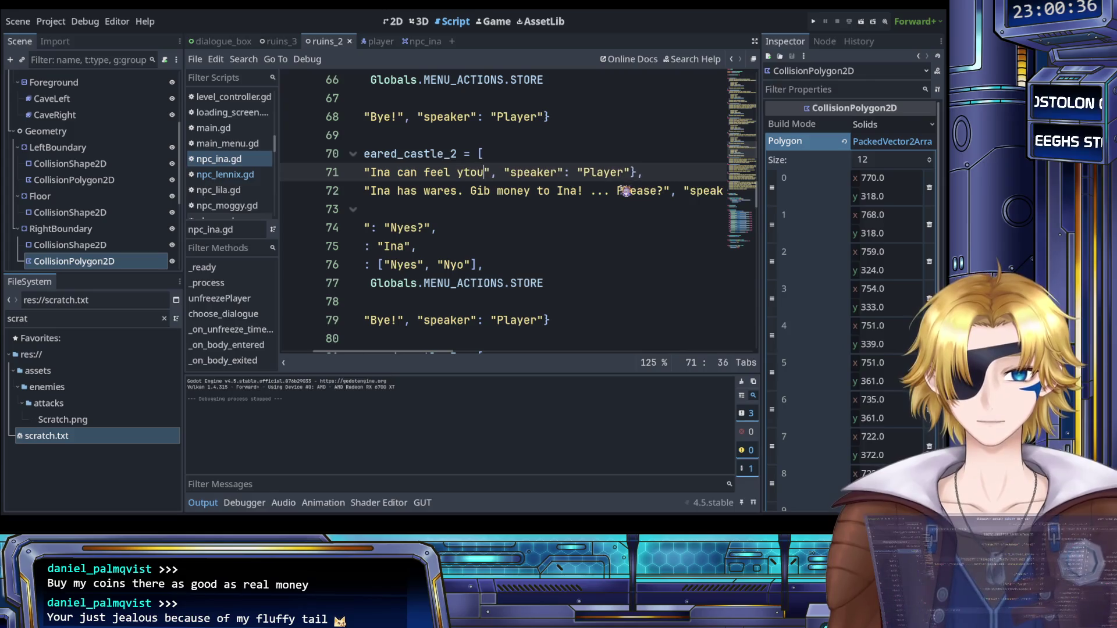
{"action": "key", "text": "BackSpace"}
{"action": "key", "text": "BackSpace"}
{"action": "key", "text": "BackSpace"}
{"action": "type", "text": "ou wi"}
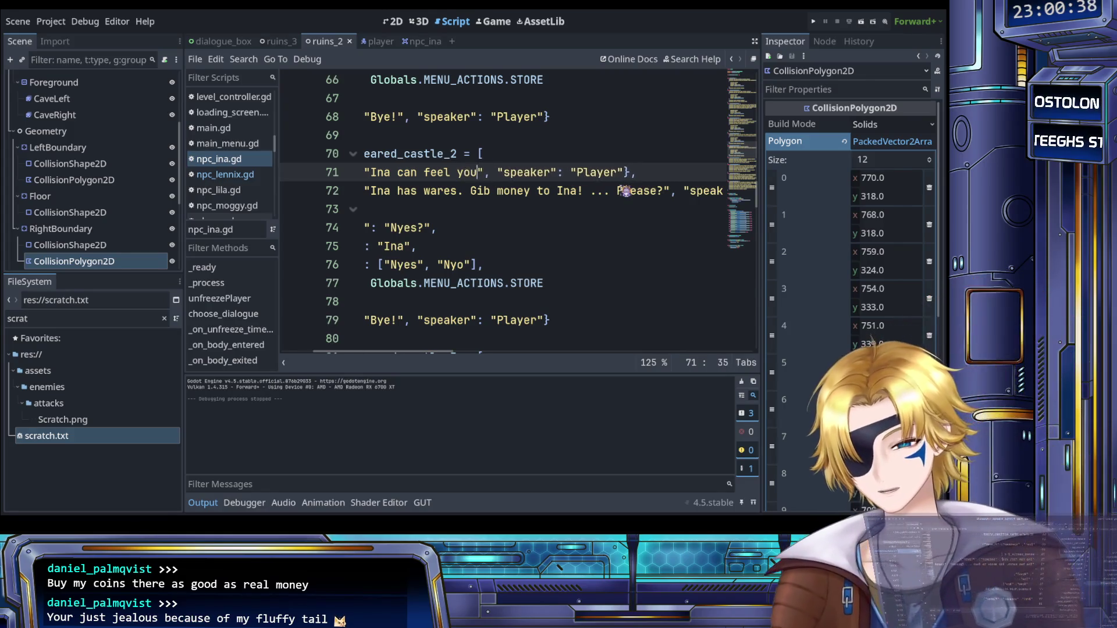
{"action": "type", "text": "ll need "}
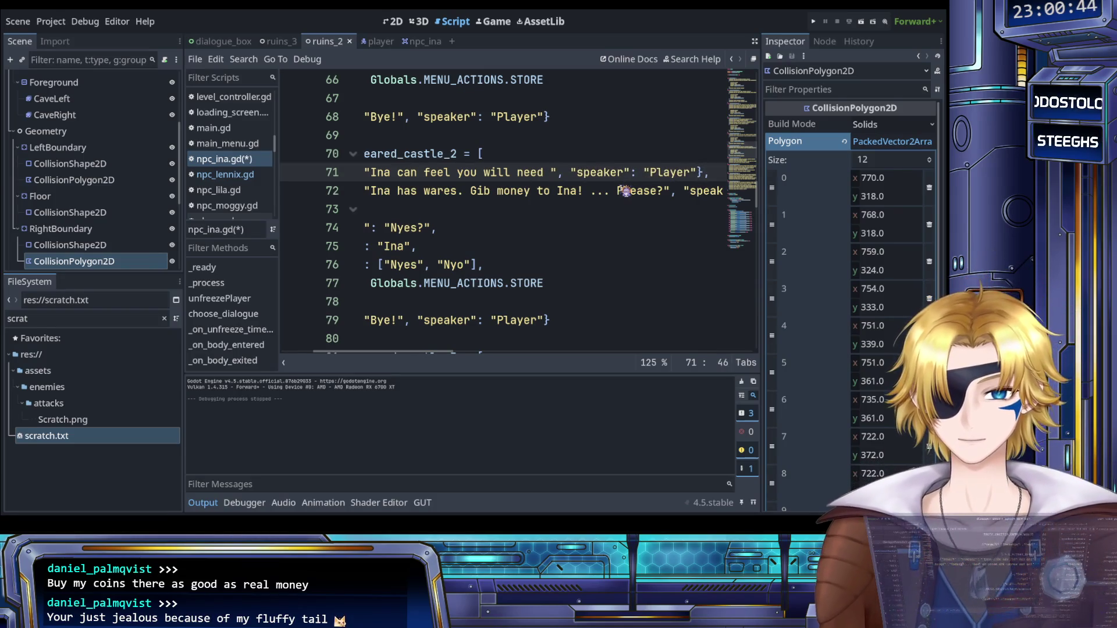
{"action": "type", "text": "Ina's items"}
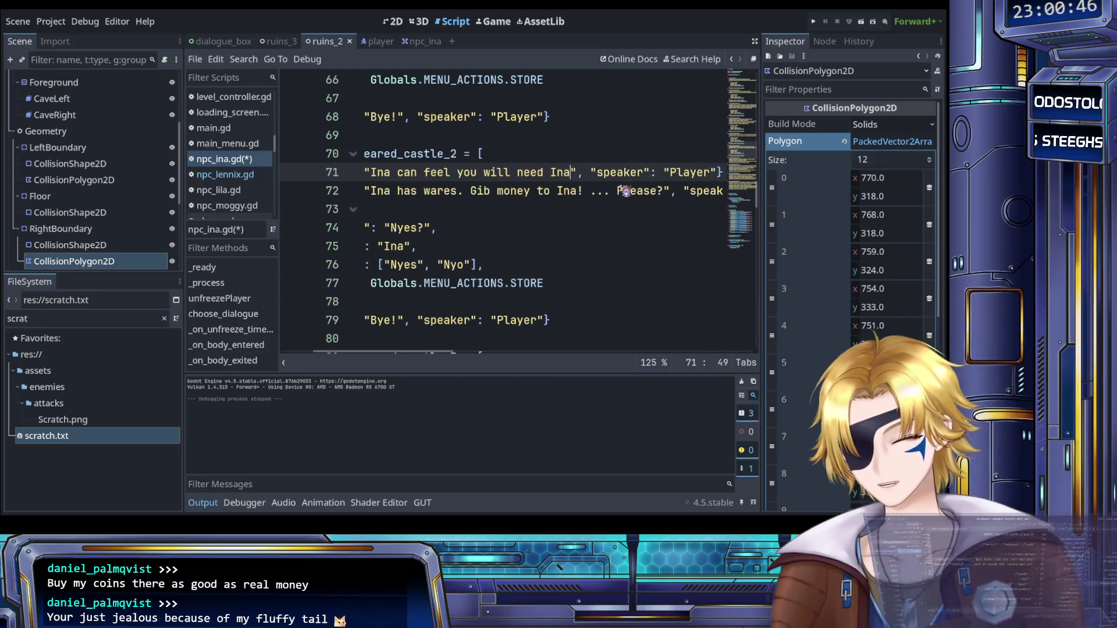
{"action": "type", "text": "! "}
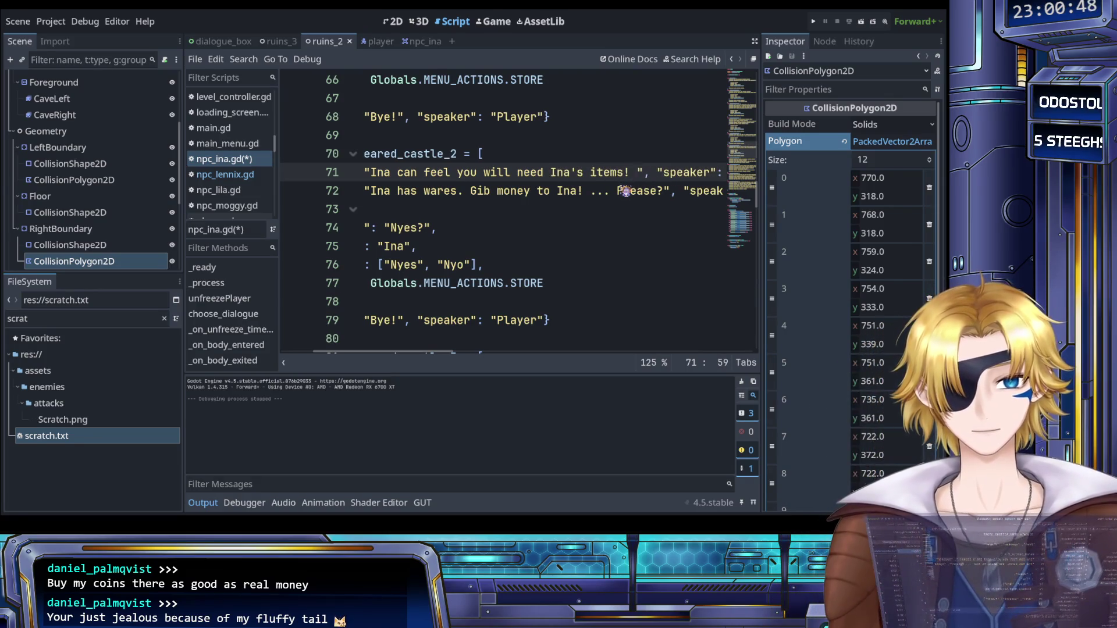
{"action": "type", "text": "If you need "}
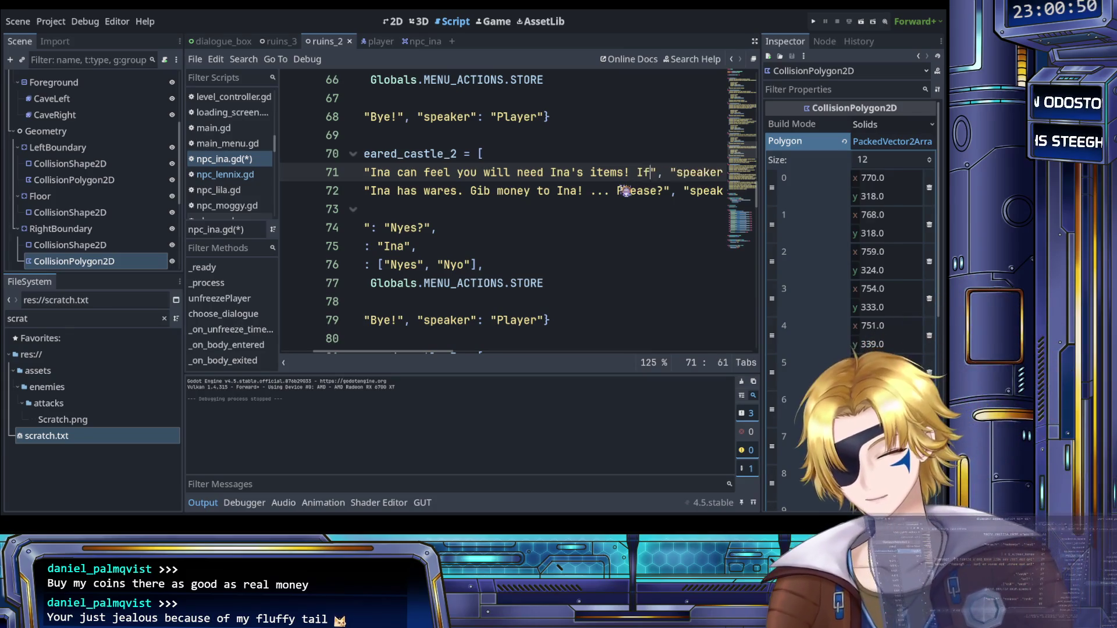
{"action": "type", "text": "moni "}
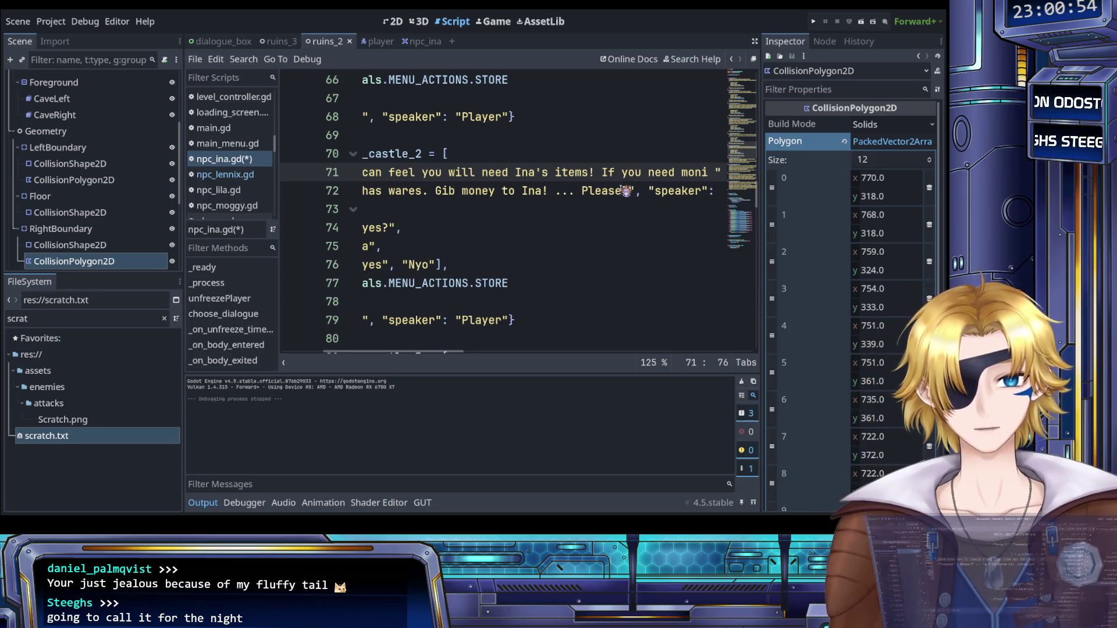
{"action": "type", "text": "you "}
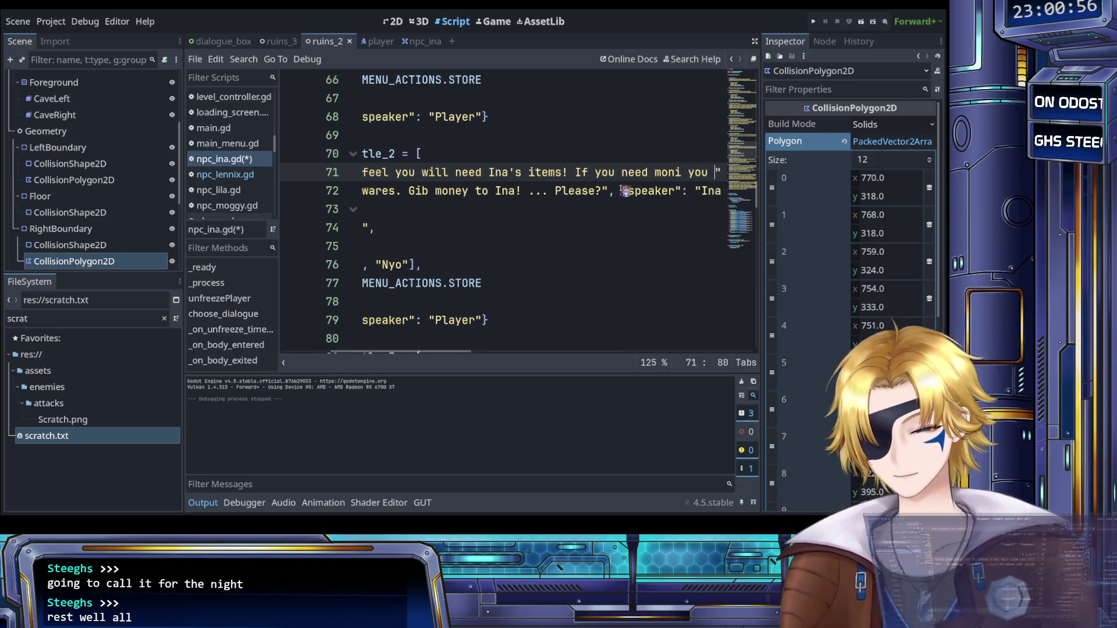
{"action": "type", "text": "can go back to"}
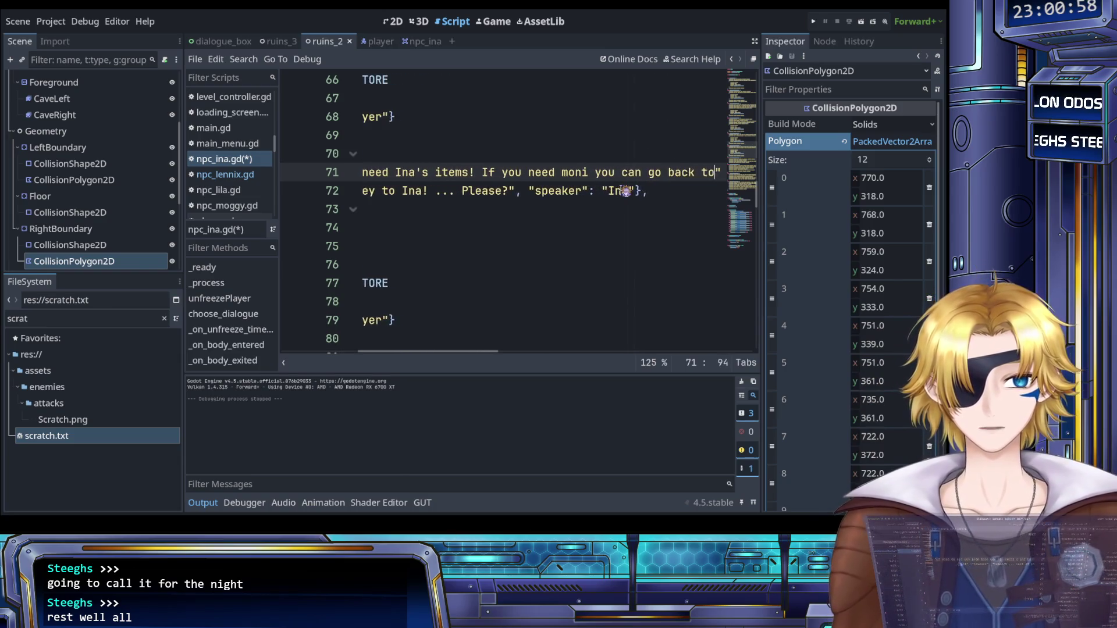
{"action": "type", "text": " earlier"}
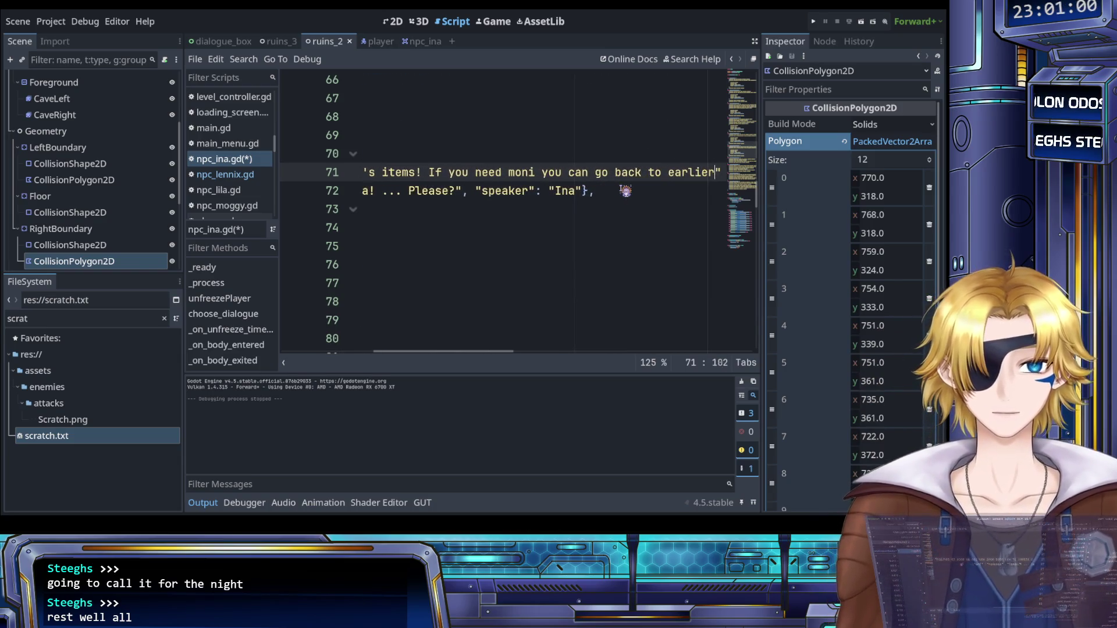
{"action": "type", "text": " stages"}
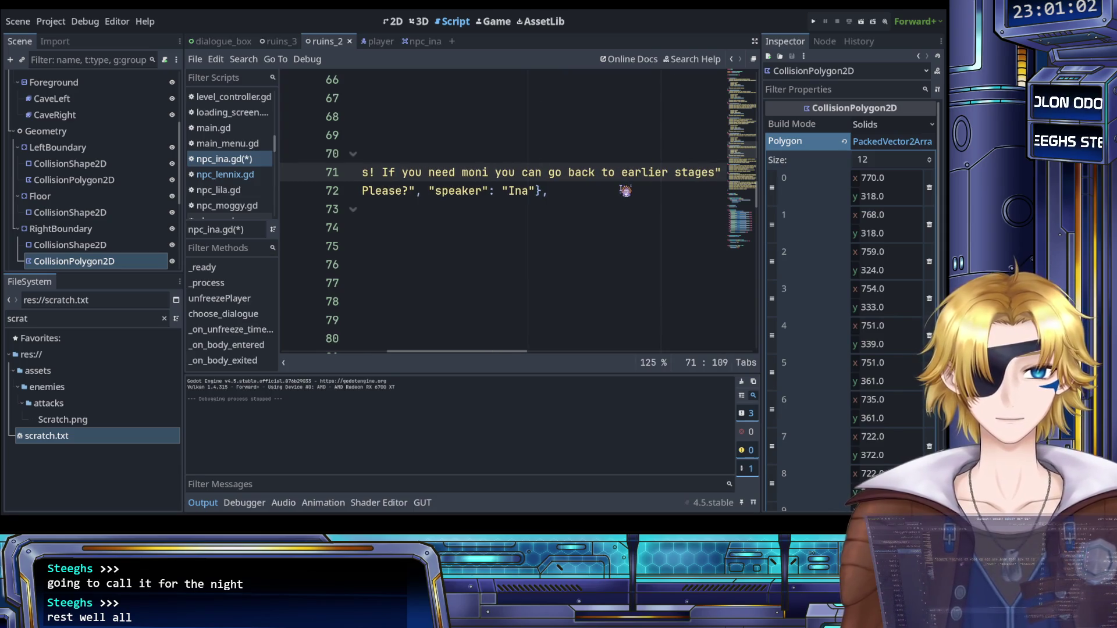
{"action": "key", "text": "BackSpace"}
{"action": "key", "text": "BackSpace"}
{"action": "key", "text": "BackSpace"}
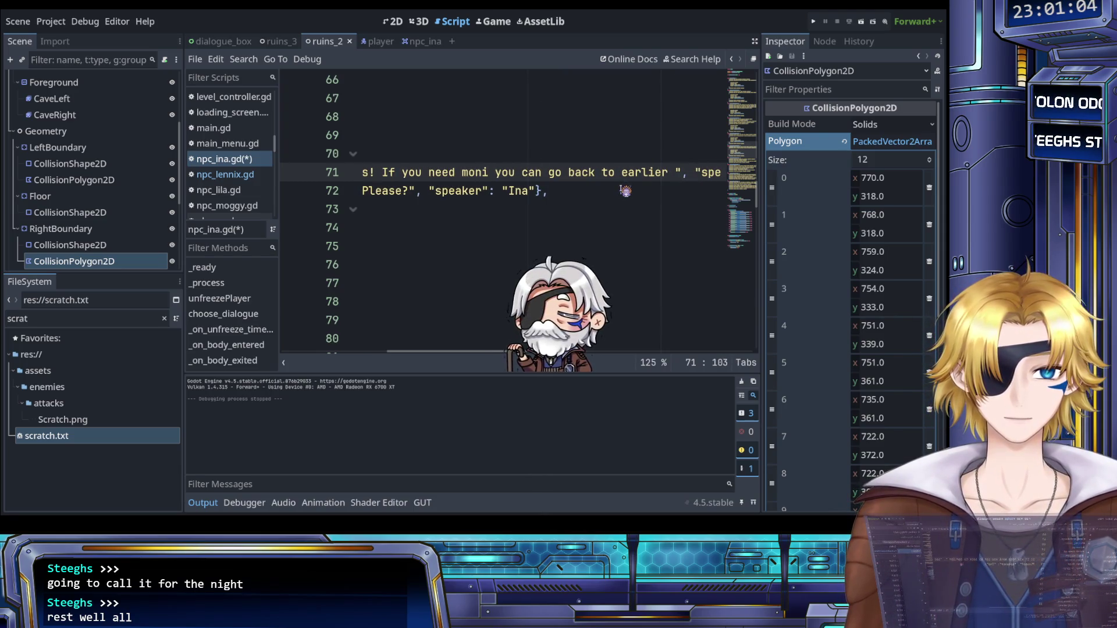
{"action": "type", "text": "moni spots!"}
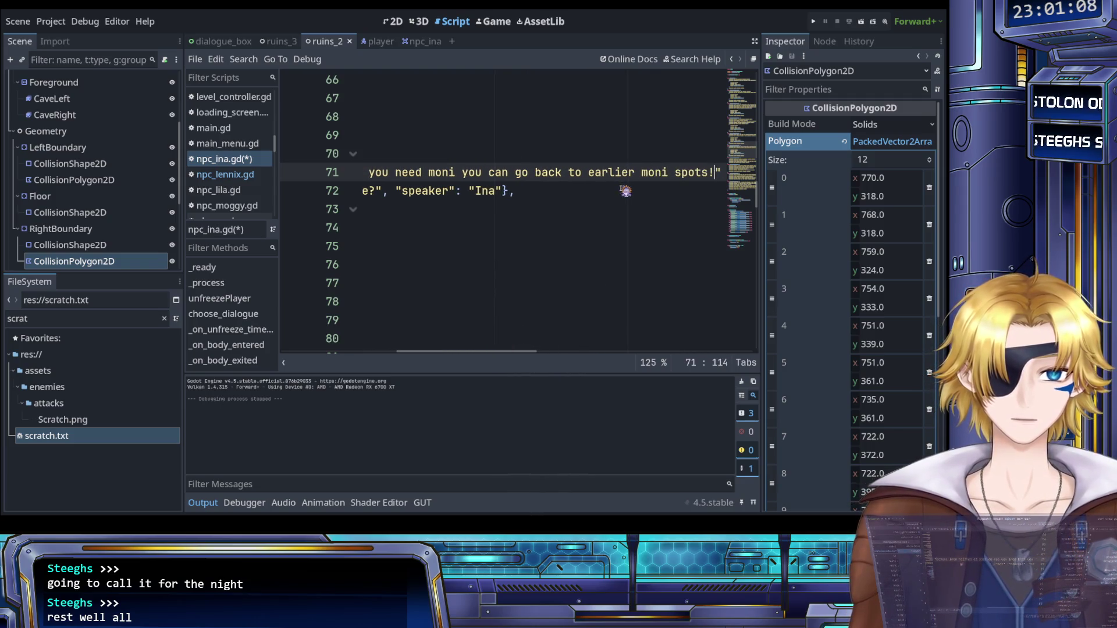
{"action": "type", "text": ", \"speaker\": \"Player\"},"}
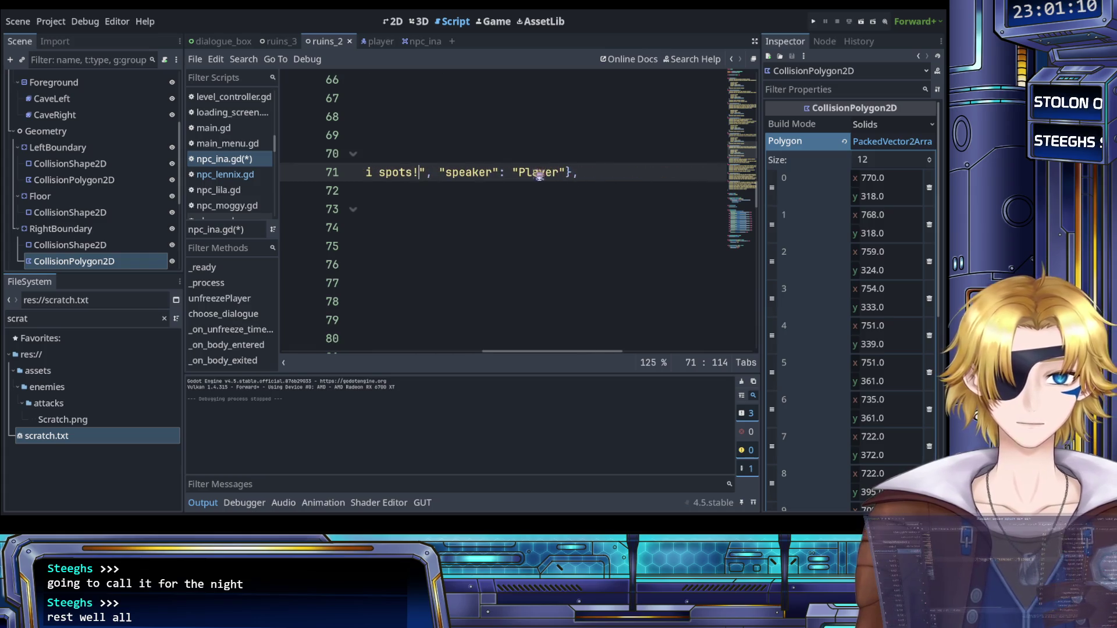
Step: Change line 71's speaker from Player to Ina and save npc_ina.gd
{"action": "double_click", "coordinate": [538, 173]}
{"action": "type", "text": "Ina"}
{"action": "key", "text": "ctrl+s"}
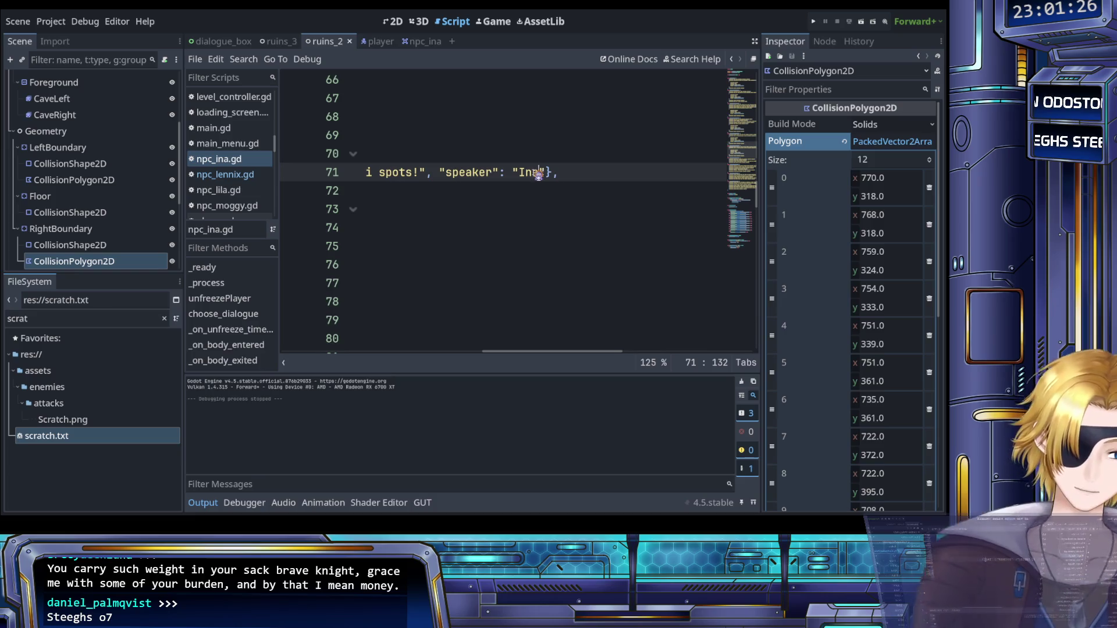
{"action": "scroll", "coordinate": [538, 174], "scroll_direction": "left", "scroll_amount": 10}
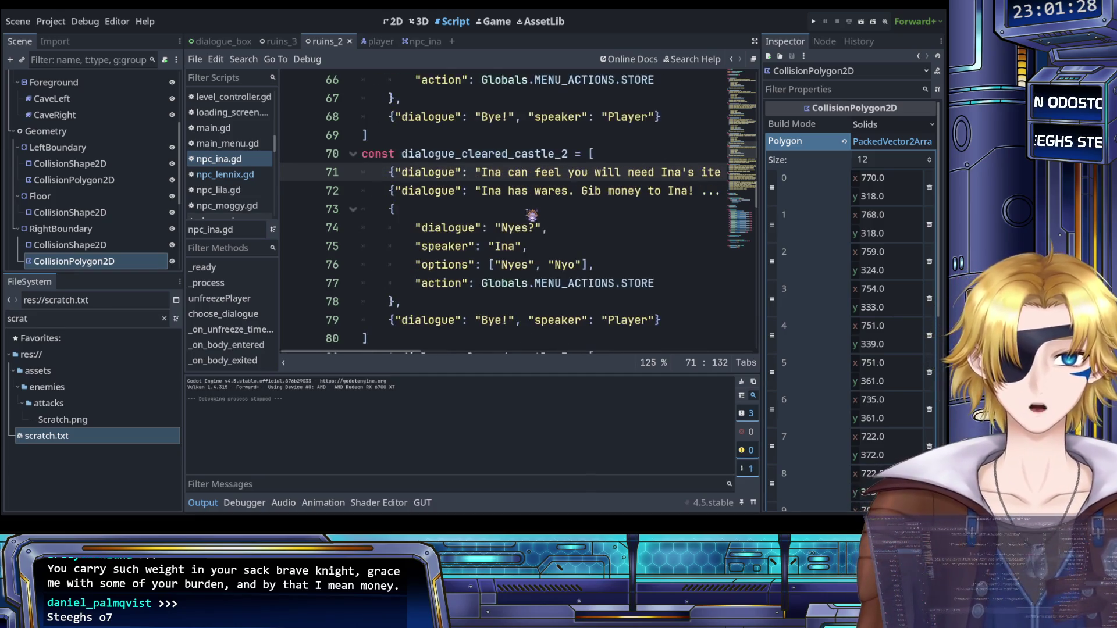
Step: Replace line 72's old wares text with 'Ina needs money for clothes and foob.' and save
{"action": "mouse_move", "coordinate": [482, 191]}
{"action": "left_mouse_down"}
{"action": "mouse_move", "coordinate": [721, 192]}
{"action": "mouse_move", "coordinate": [512, 193]}
{"action": "mouse_move", "coordinate": [628, 197]}
{"action": "left_mouse_up"}
{"action": "scroll", "coordinate": [526, 197], "scroll_direction": "left", "scroll_amount": 3}
{"action": "scroll", "coordinate": [614, 213], "scroll_direction": "left", "scroll_amount": 3}
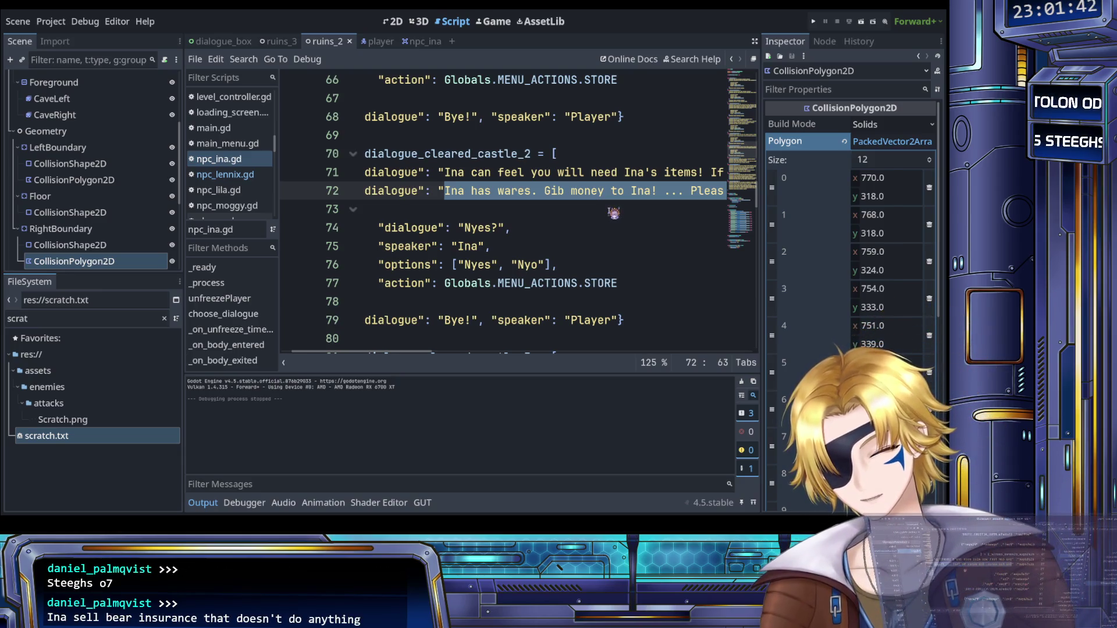
{"action": "type", "text": "Gib"}
{"action": "key", "text": "BackSpace"}
{"action": "key", "text": "BackSpace"}
{"action": "key", "text": "BackSpace"}
{"action": "key", "text": "BackSpace"}
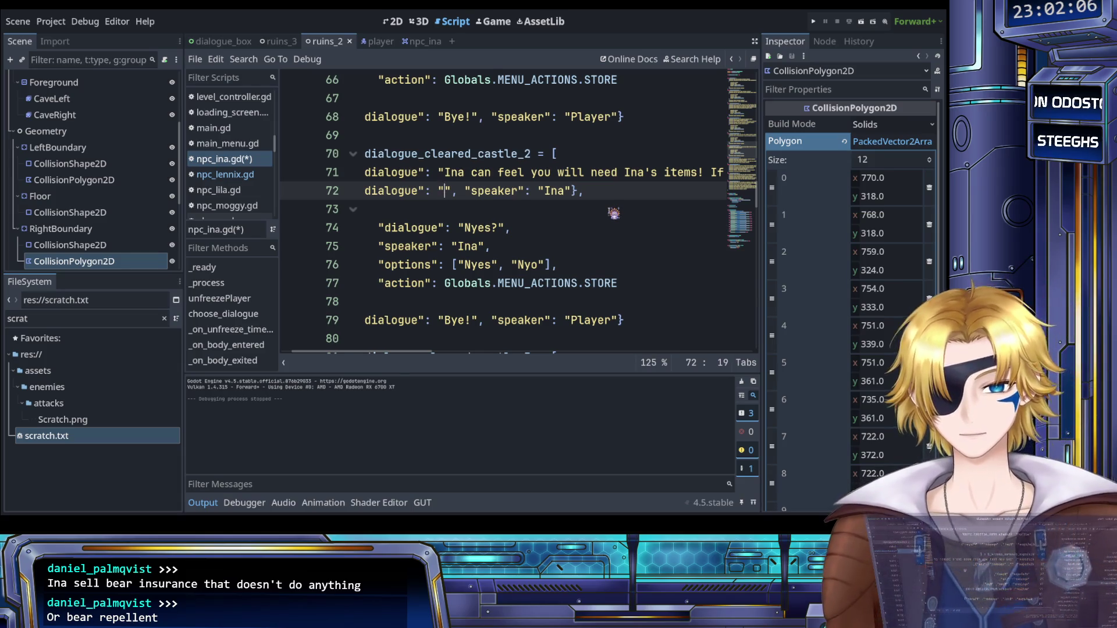
{"action": "type", "text": "Ina needs"}
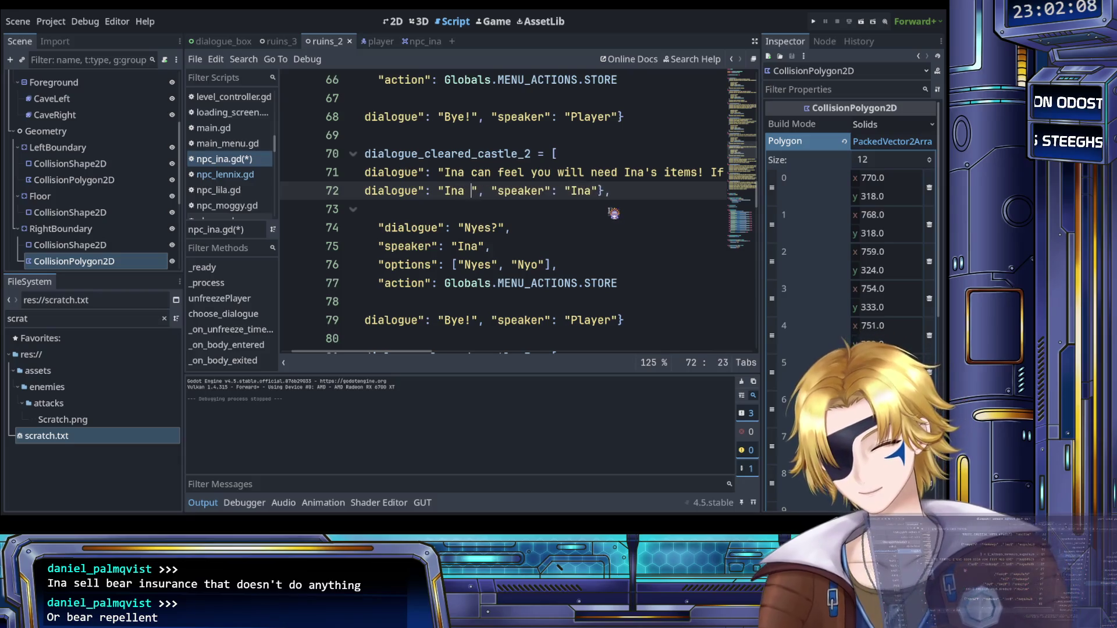
{"action": "type", "text": " money for "}
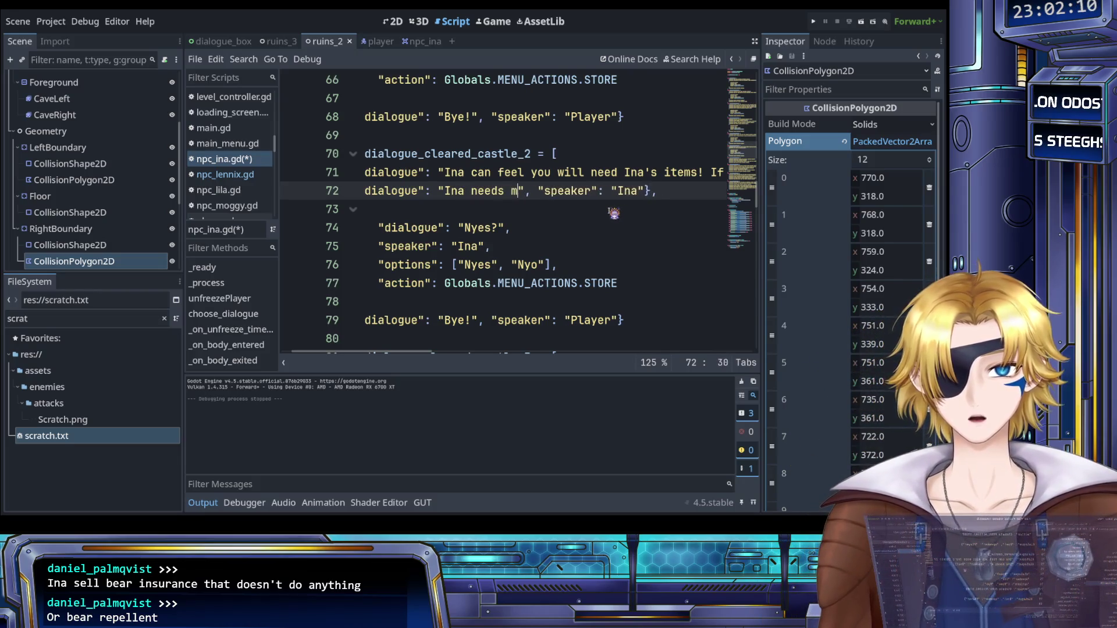
{"action": "type", "text": "clothes"}
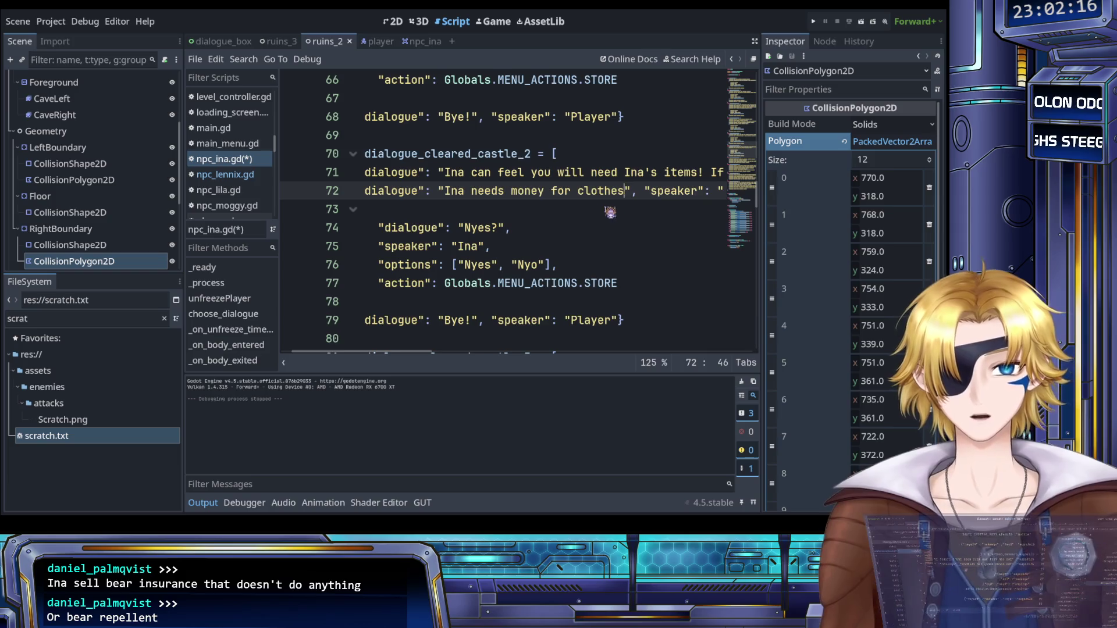
{"action": "scroll", "coordinate": [609, 212], "scroll_direction": "right", "scroll_amount": 1}
{"action": "type", "text": "and "}
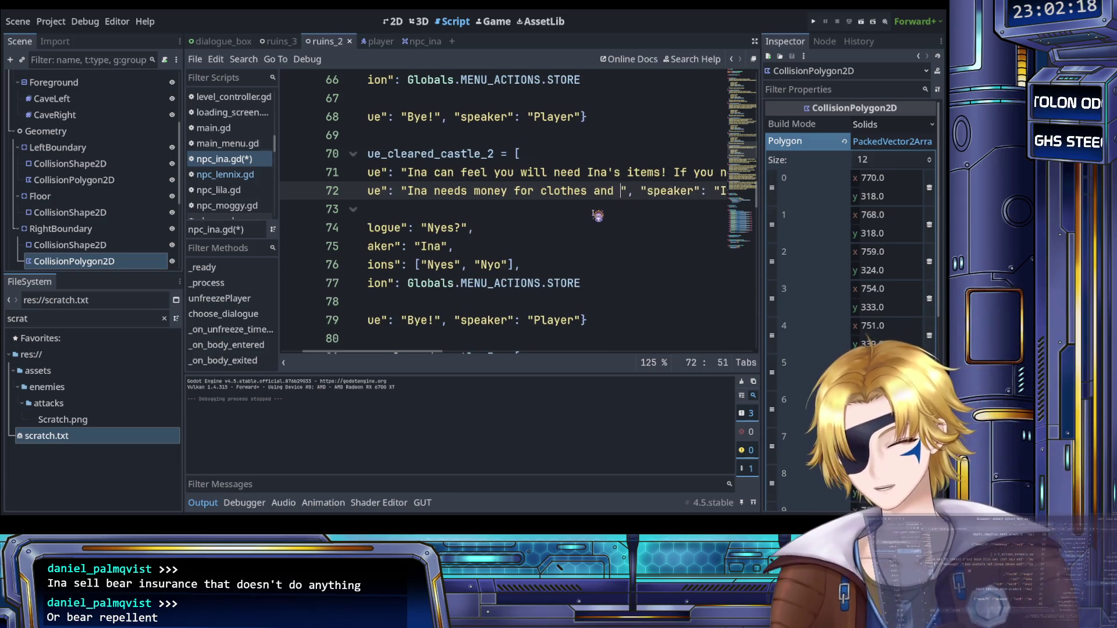
{"action": "type", "text": "t"}
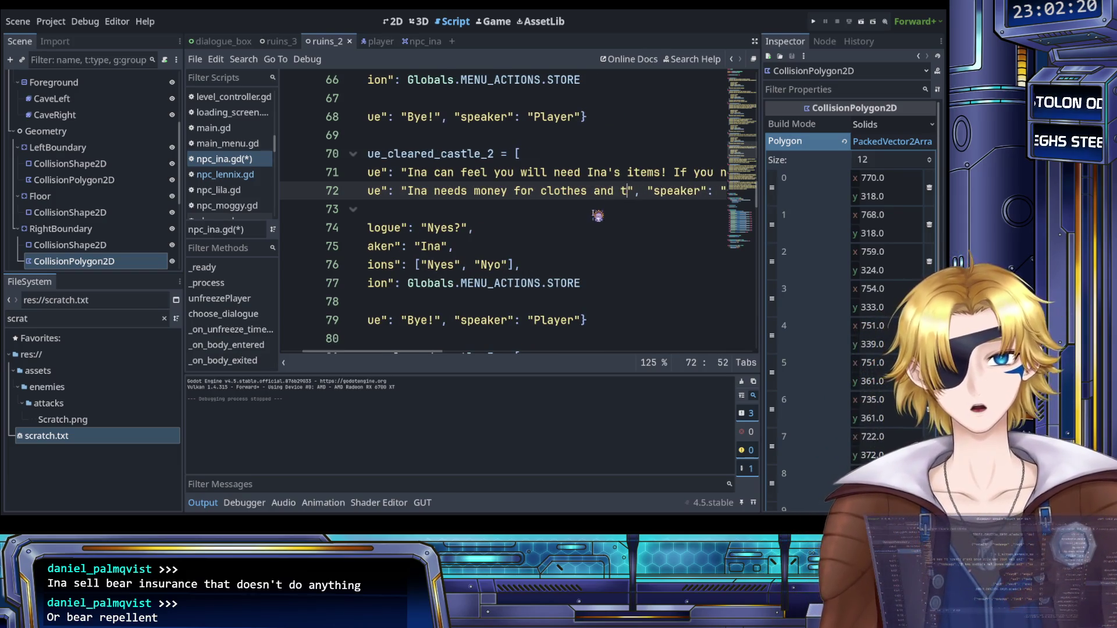
{"action": "type", "text": "o enjoy "}
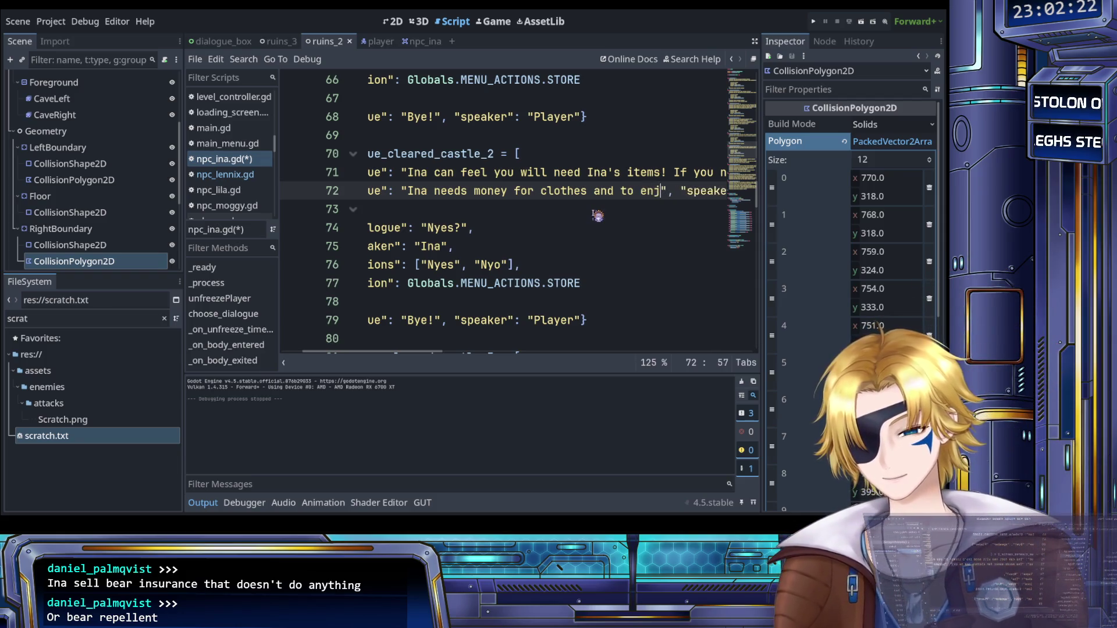
{"action": "type", "text": "th"}
{"action": "key", "text": "BackSpace"}
{"action": "key", "text": "BackSpace"}
{"action": "key", "text": "BackSpace"}
{"action": "type", "text": "walking around with a"}
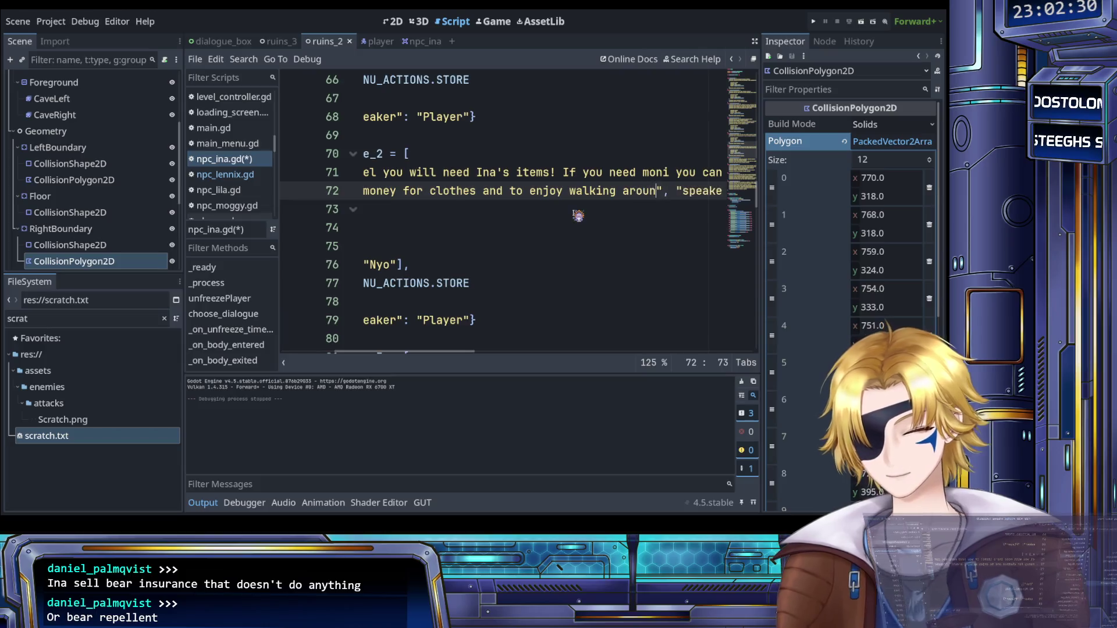
{"action": "key", "text": "BackSpace"}
{"action": "key", "text": "BackSpace"}
{"action": "key", "text": "BackSpace"}
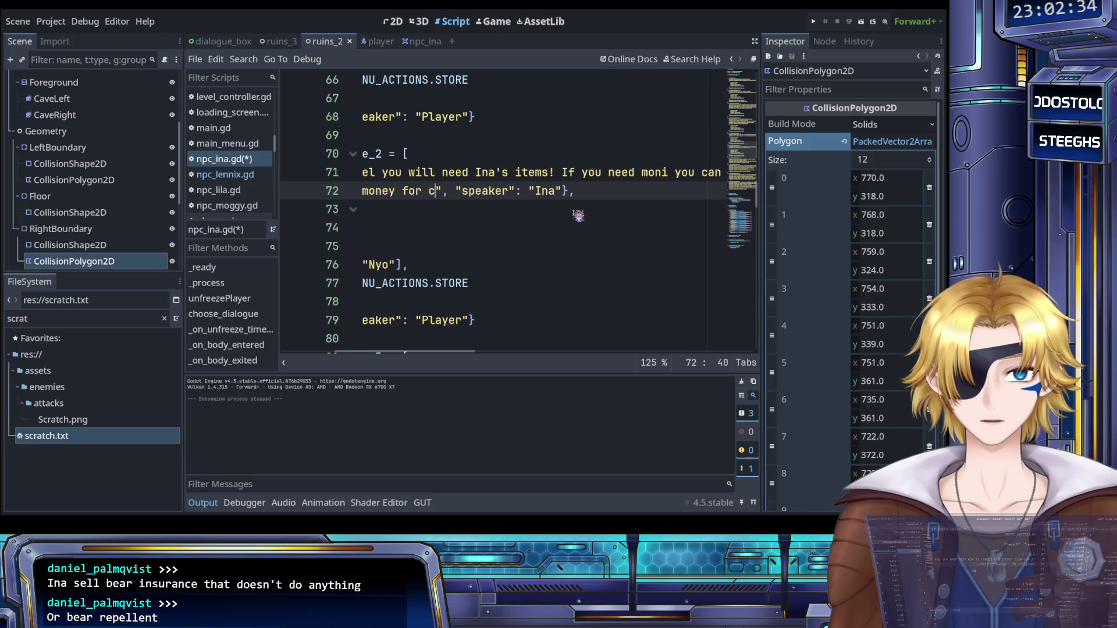
{"action": "type", "text": "lothes and fo"}
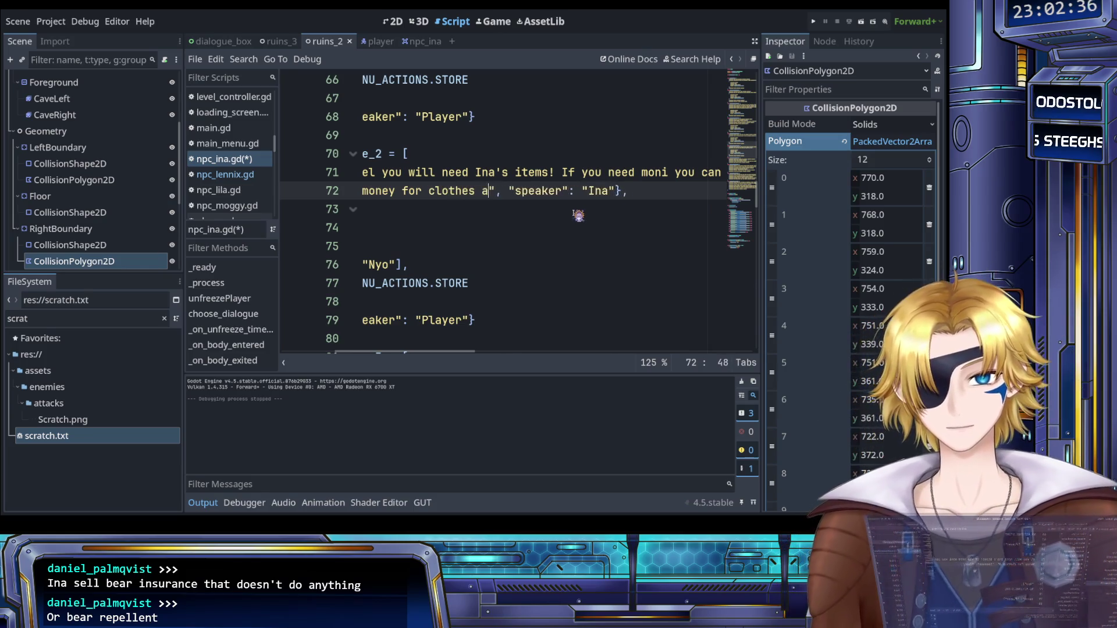
{"action": "type", "text": "ob"}
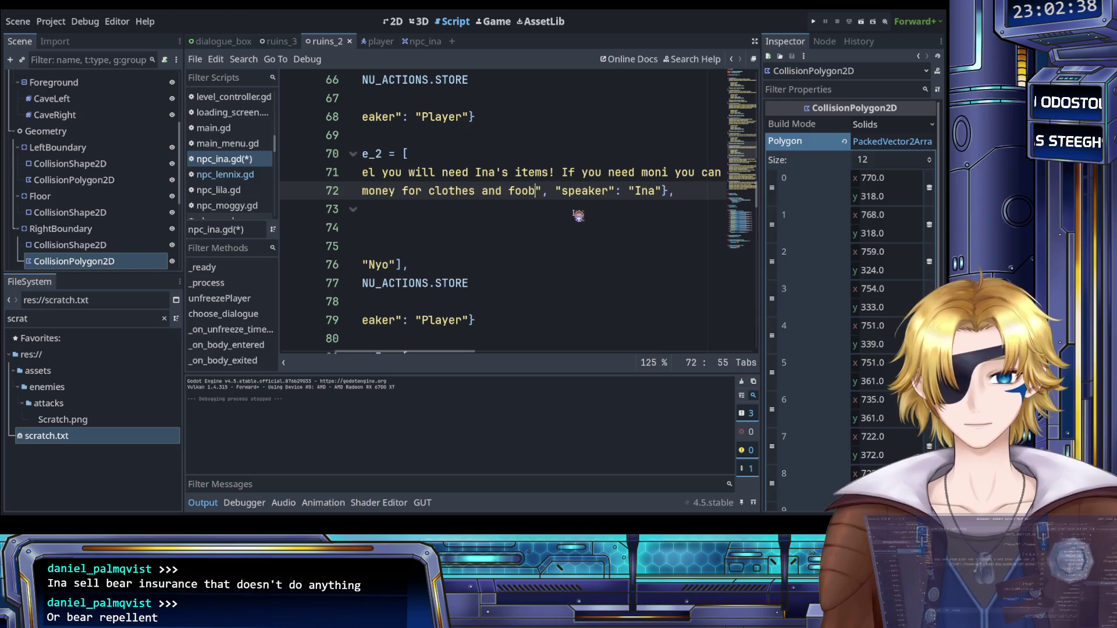
{"action": "type", "text": "."}
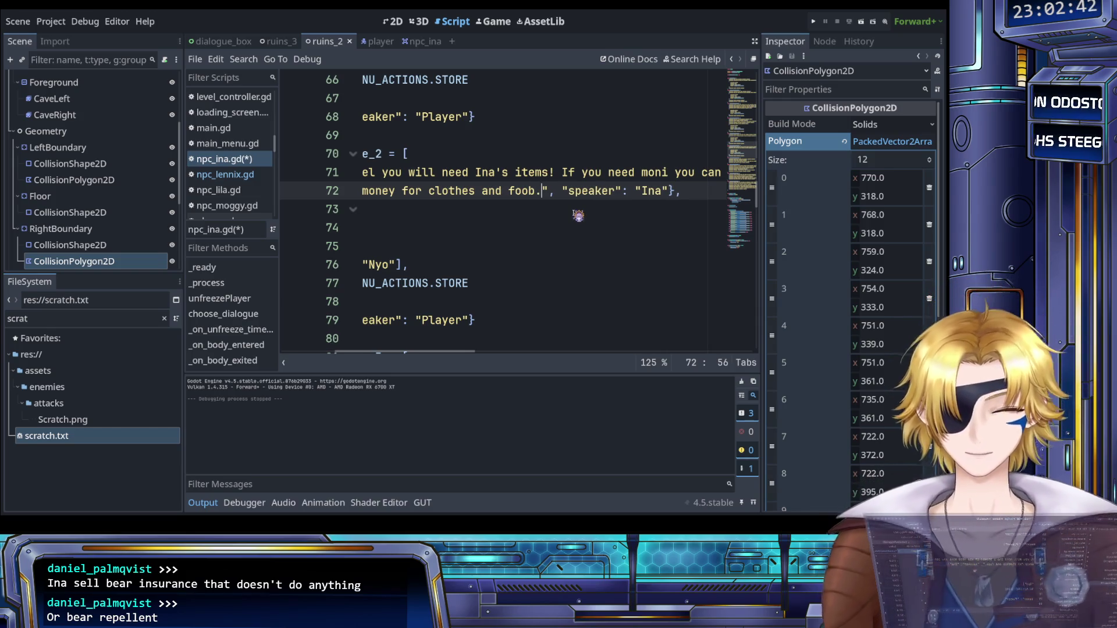
{"action": "scroll", "coordinate": [543, 236], "scroll_direction": "left", "scroll_amount": 3}
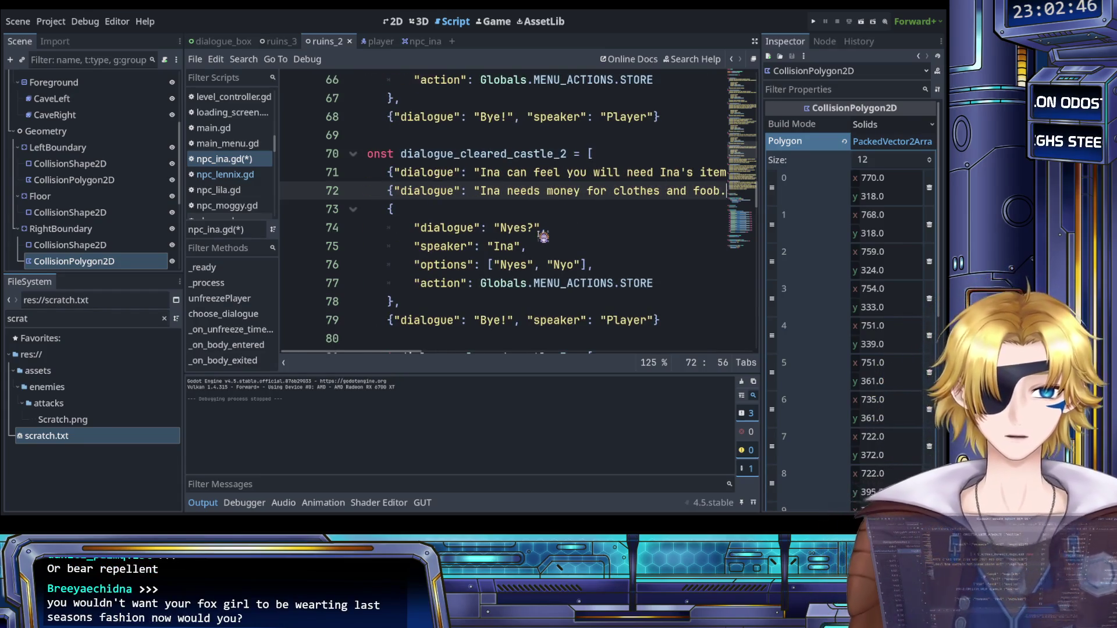
{"action": "key", "text": "ctrl+s"}
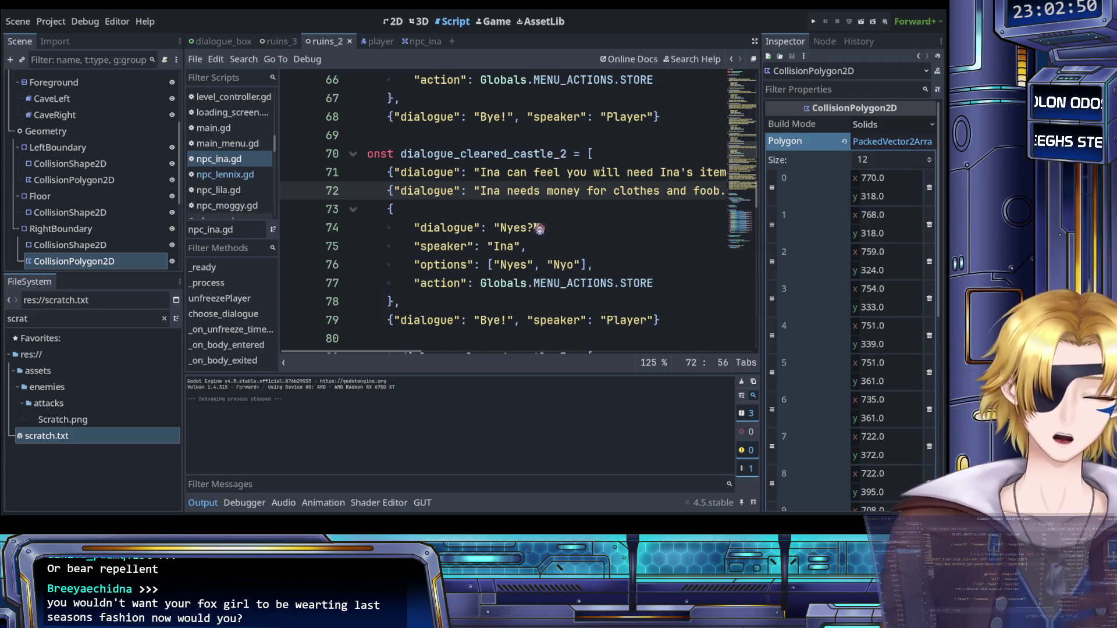
{"action": "scroll", "coordinate": [541, 229], "scroll_direction": "down", "scroll_amount": 1}
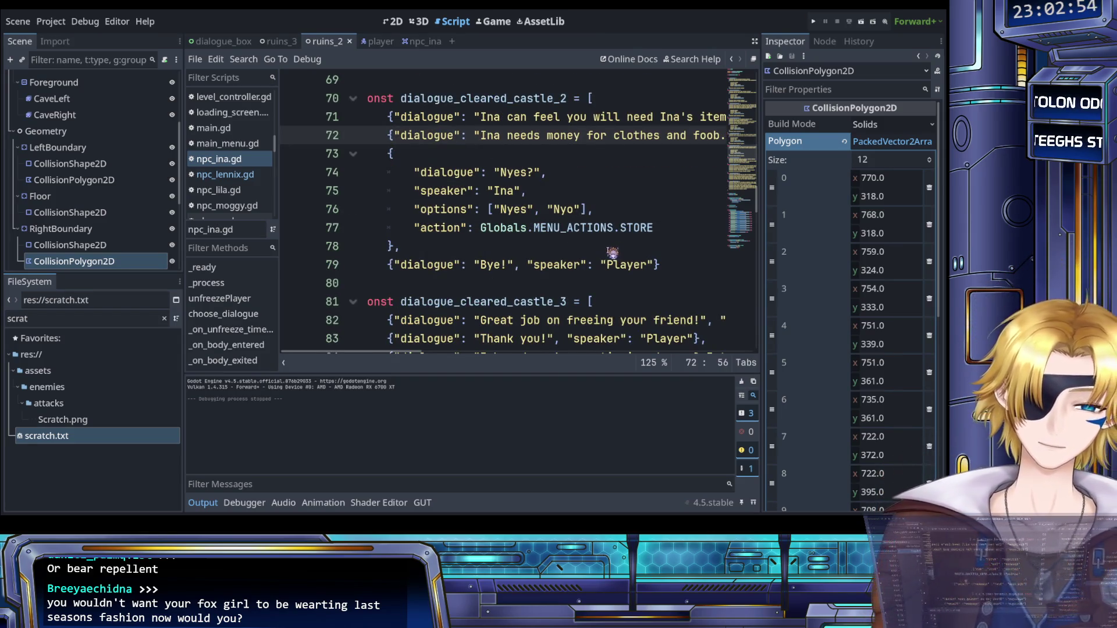
Step: Select and copy the cleared_castle_2 dialogue entries on lines 71–79
{"action": "scroll", "coordinate": [609, 251], "scroll_direction": "up", "scroll_amount": 2}
{"action": "scroll", "coordinate": [593, 247], "scroll_direction": "right", "scroll_amount": 1}
{"action": "left_click_drag", "start_coordinate": [576, 247], "coordinate": [627, 249]}
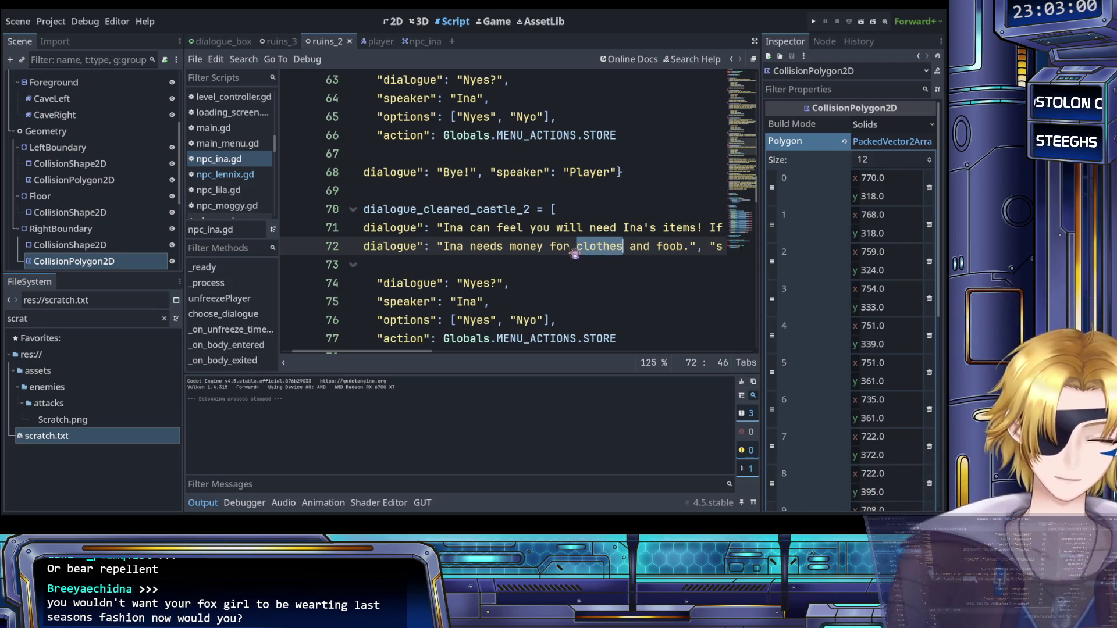
{"action": "scroll", "coordinate": [574, 251], "scroll_direction": "down", "scroll_amount": 2}
{"action": "left_click", "coordinate": [626, 246]}
{"action": "left_click", "coordinate": [622, 265]}
{"action": "scroll", "coordinate": [631, 266], "scroll_direction": "left", "scroll_amount": 2}
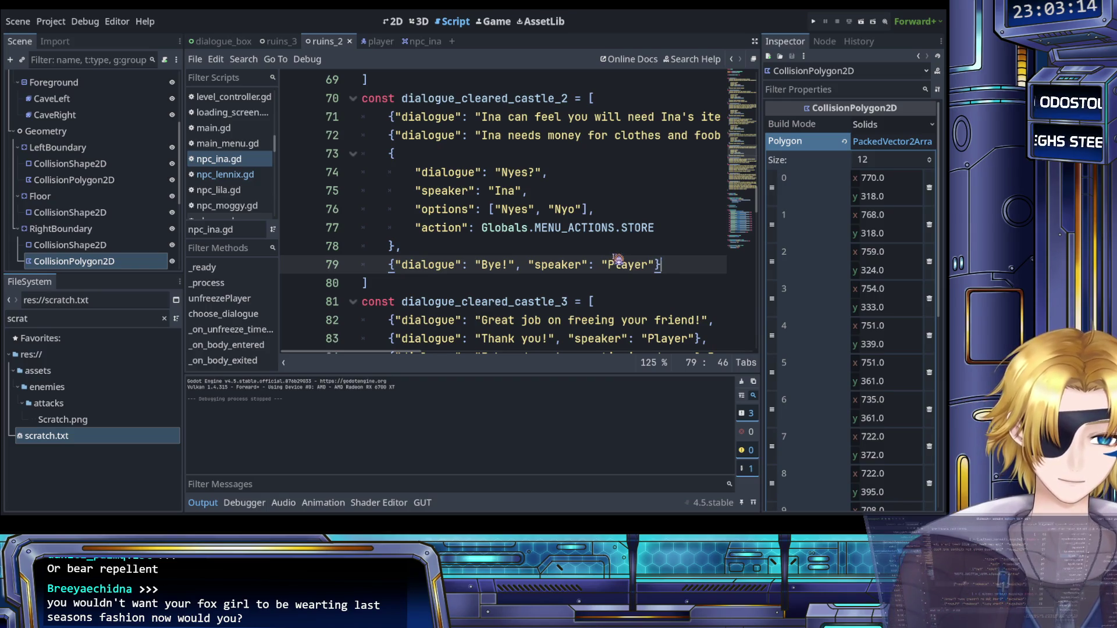
{"action": "mouse_move", "coordinate": [679, 268]}
{"action": "left_mouse_down"}
{"action": "mouse_move", "coordinate": [408, 175]}
{"action": "mouse_move", "coordinate": [402, 118]}
{"action": "mouse_move", "coordinate": [389, 118]}
{"action": "left_mouse_up"}
{"action": "key", "text": "ctrl+c"}
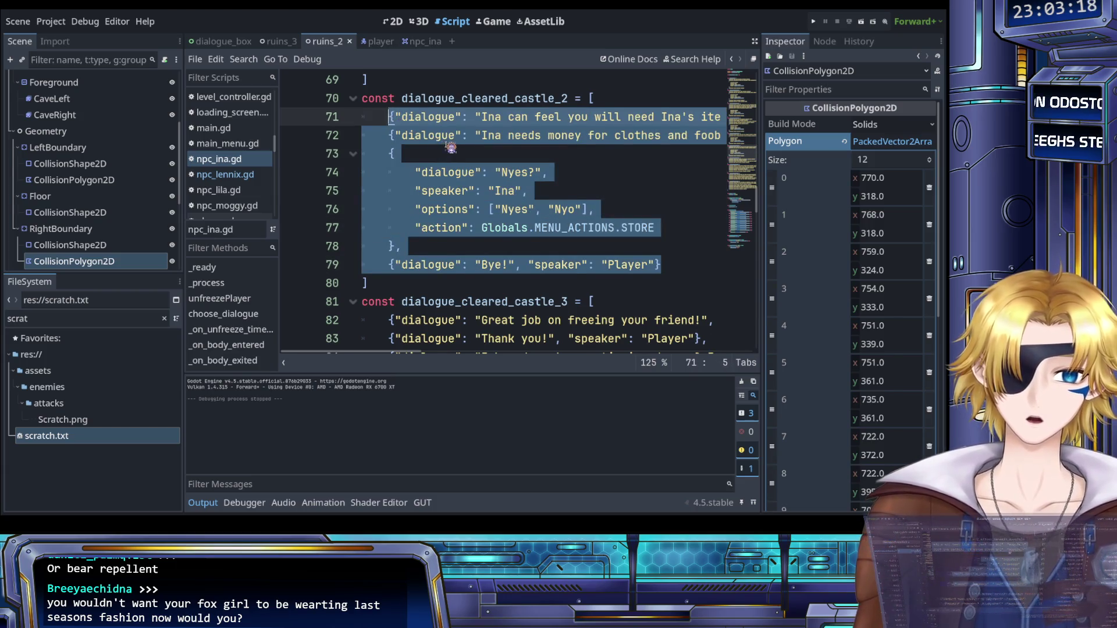
{"action": "left_click", "coordinate": [448, 153]}
Step: Paste the castle_2 lines over the four cleared_castle_3 dialogue entries
{"action": "scroll", "coordinate": [455, 174], "scroll_direction": "down", "scroll_amount": 2}
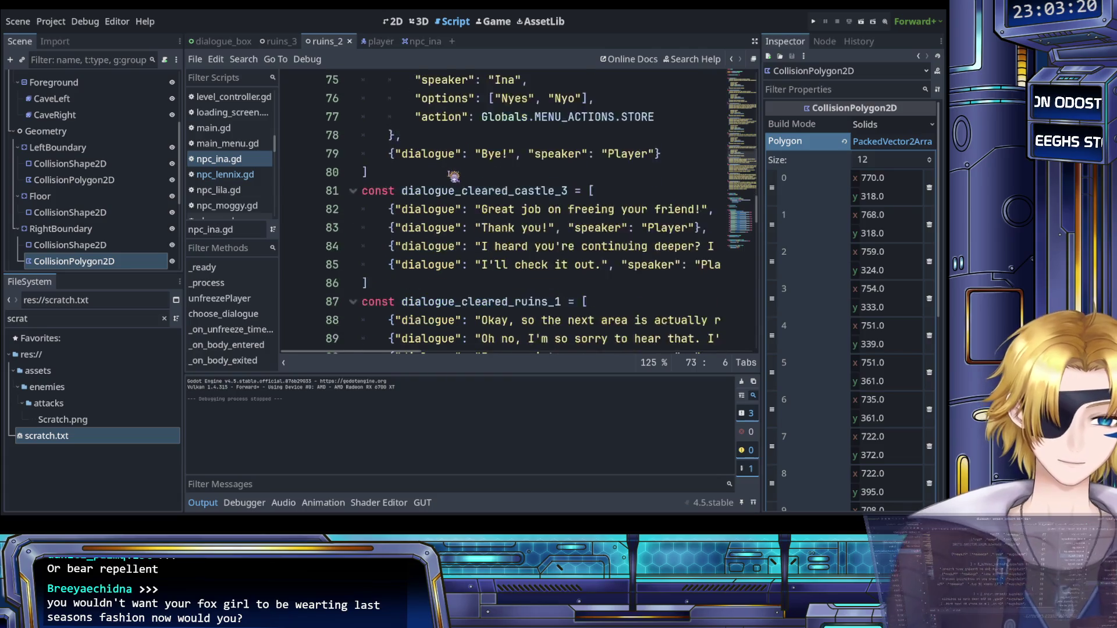
{"action": "scroll", "coordinate": [495, 207], "scroll_direction": "right", "scroll_amount": 4}
{"action": "mouse_move", "coordinate": [608, 265]}
{"action": "left_mouse_down"}
{"action": "mouse_move", "coordinate": [372, 259]}
{"action": "mouse_move", "coordinate": [372, 228]}
{"action": "mouse_move", "coordinate": [442, 229]}
{"action": "mouse_move", "coordinate": [397, 212]}
{"action": "left_mouse_up"}
{"action": "key", "text": "ctrl+v"}
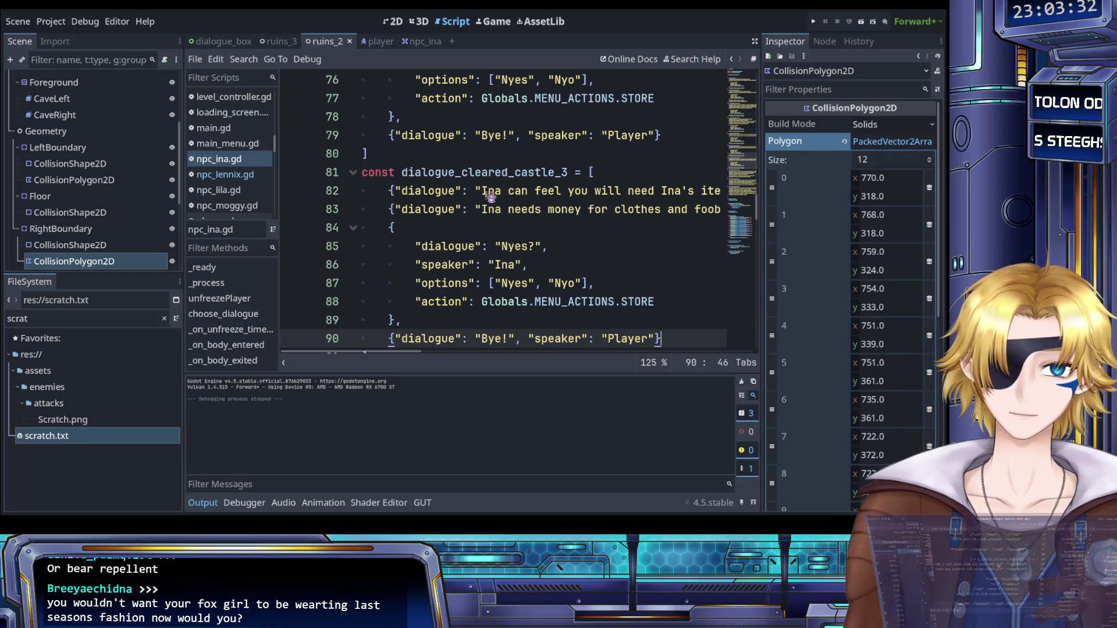
{"action": "left_click_drag", "start_coordinate": [483, 191], "coordinate": [521, 196]}
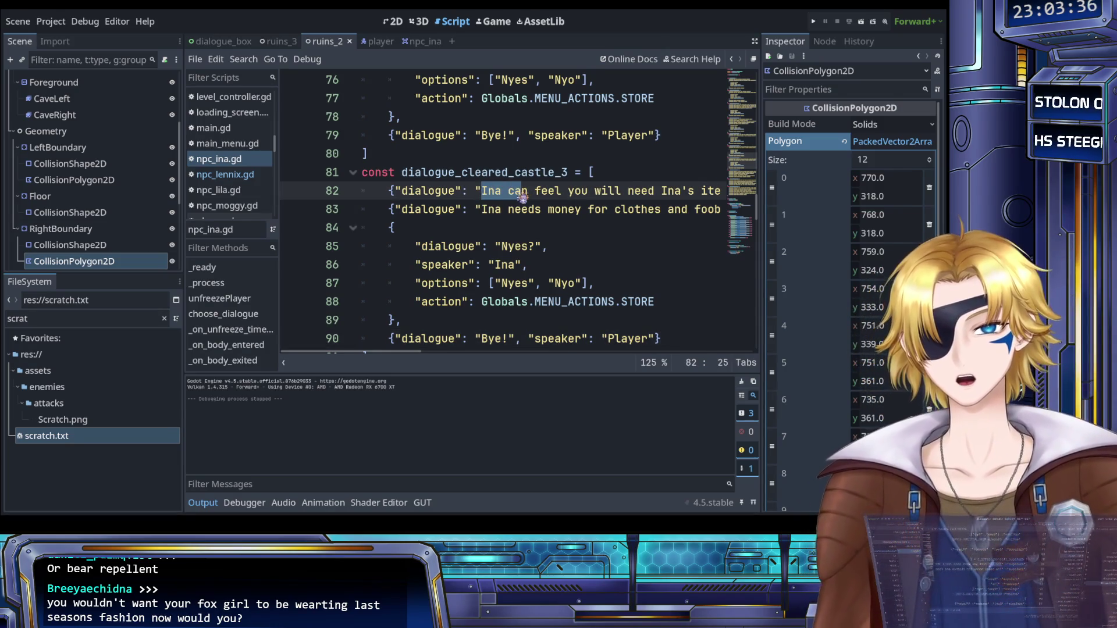
Step: Begin rewriting line 82's Ina line as 'If Ina's shop isn't empty, what are yo…'
{"action": "mouse_move", "coordinate": [482, 191]}
{"action": "left_mouse_down"}
{"action": "mouse_move", "coordinate": [559, 192]}
{"action": "mouse_move", "coordinate": [547, 194]}
{"action": "left_mouse_up"}
{"action": "scroll", "coordinate": [507, 193], "scroll_direction": "right", "scroll_amount": 3}
{"action": "scroll", "coordinate": [508, 192], "scroll_direction": "right", "scroll_amount": 10}
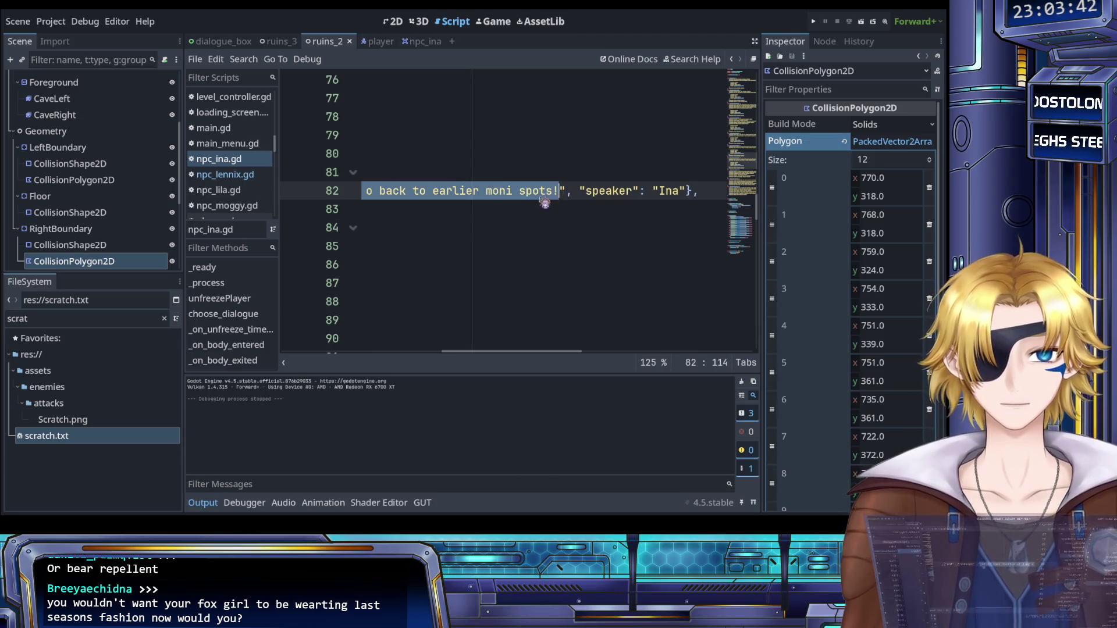
{"action": "scroll", "coordinate": [524, 220], "scroll_direction": "left", "scroll_amount": 15}
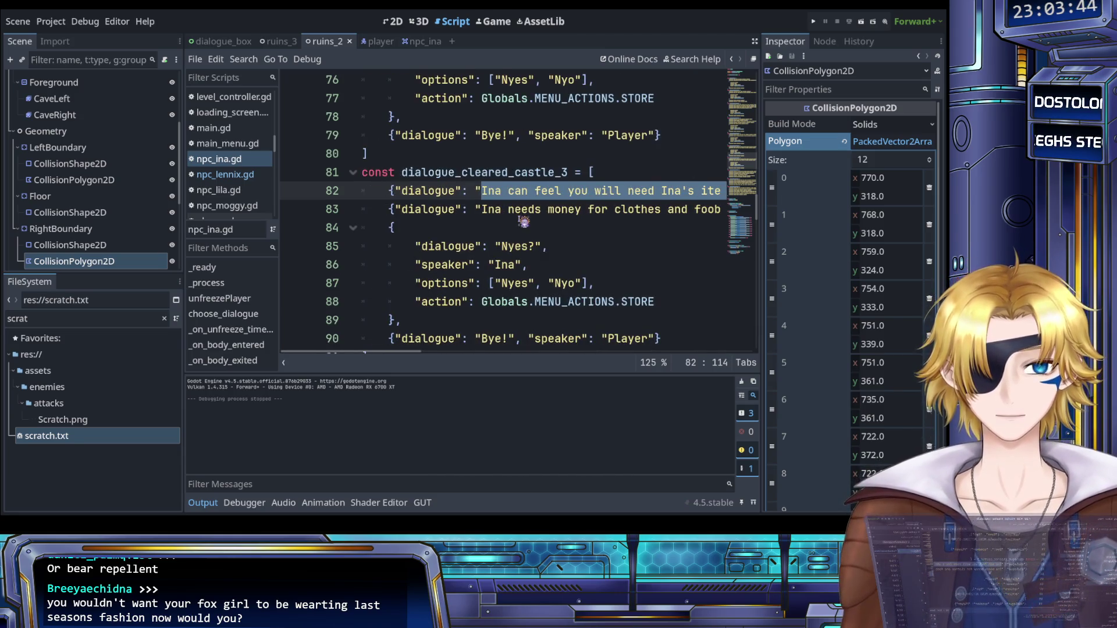
{"action": "scroll", "coordinate": [523, 221], "scroll_direction": "right", "scroll_amount": 3}
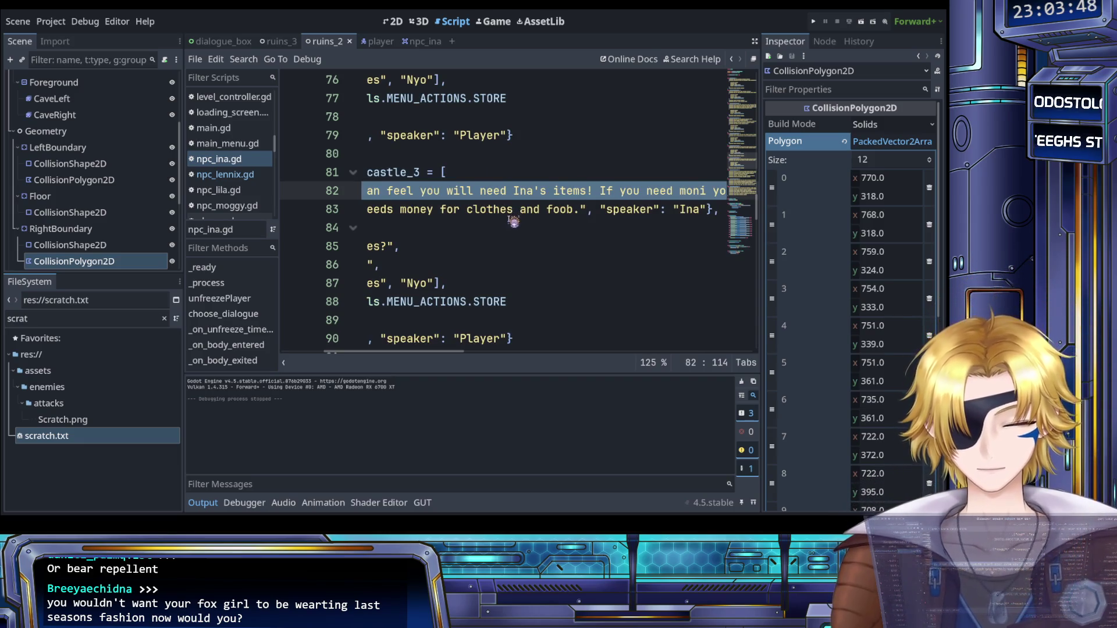
{"action": "scroll", "coordinate": [512, 216], "scroll_direction": "left", "scroll_amount": 6}
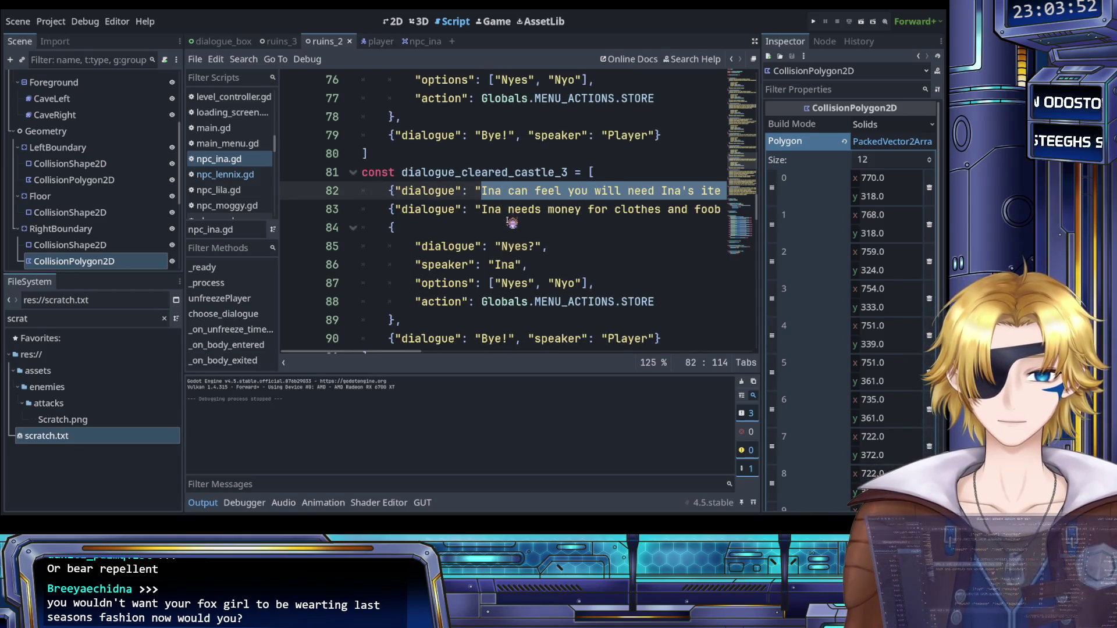
{"action": "type", "text": "If Ina"}
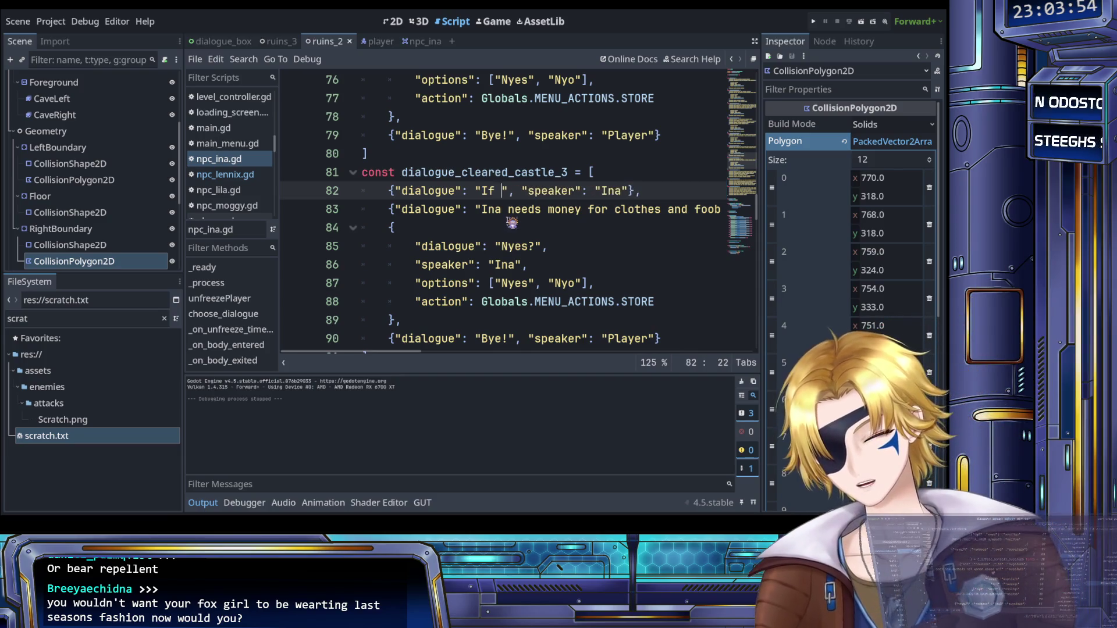
{"action": "type", "text": "'s shop is"}
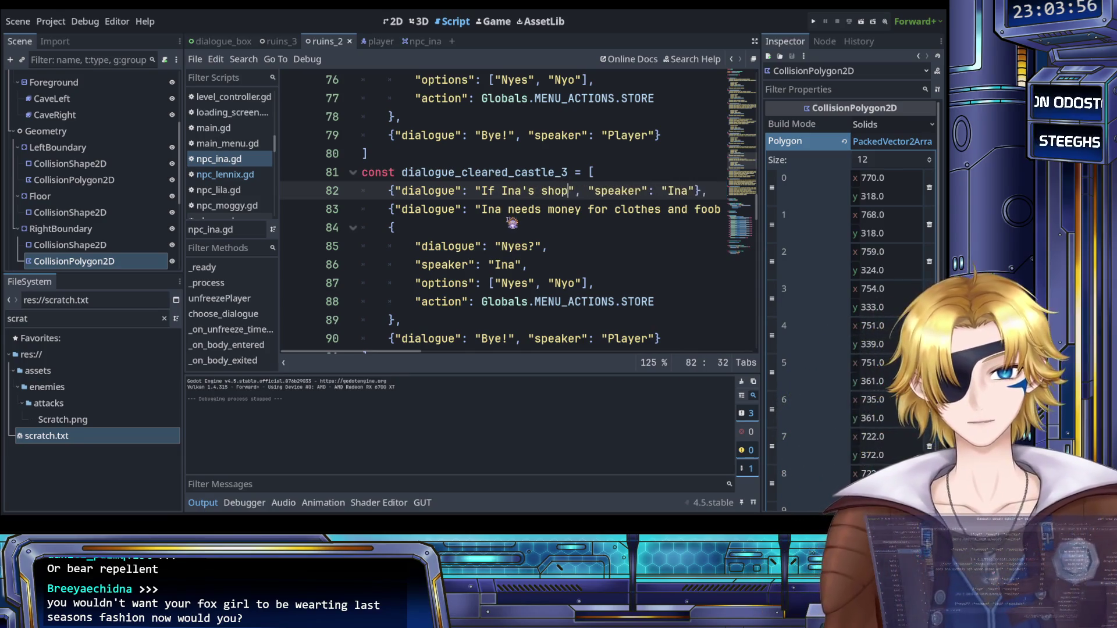
{"action": "type", "text": "n't "}
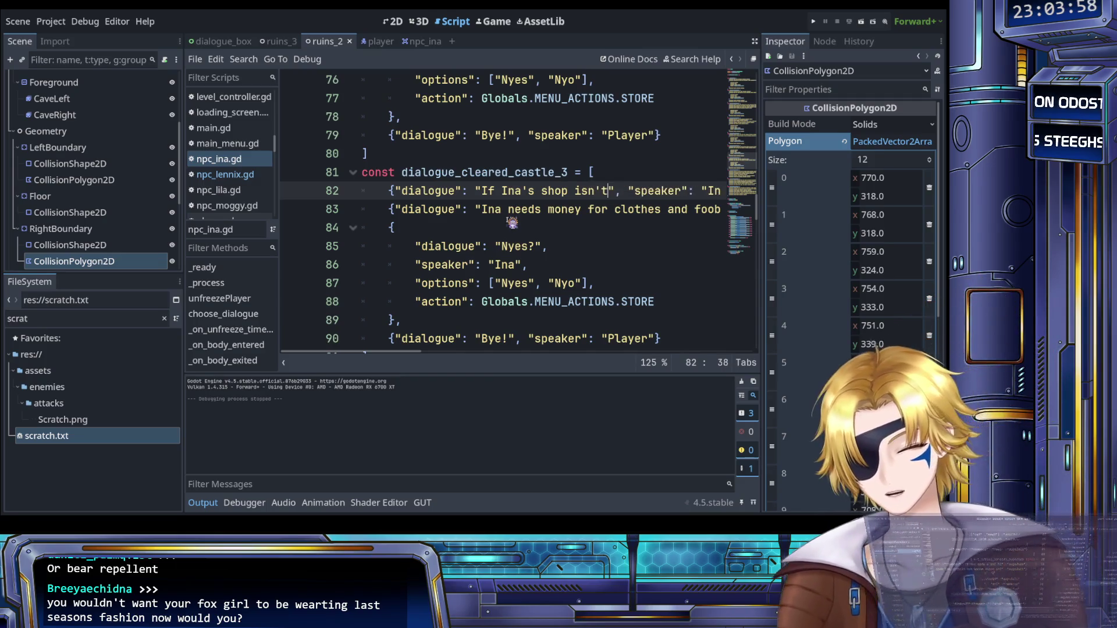
{"action": "type", "text": "empty, what"}
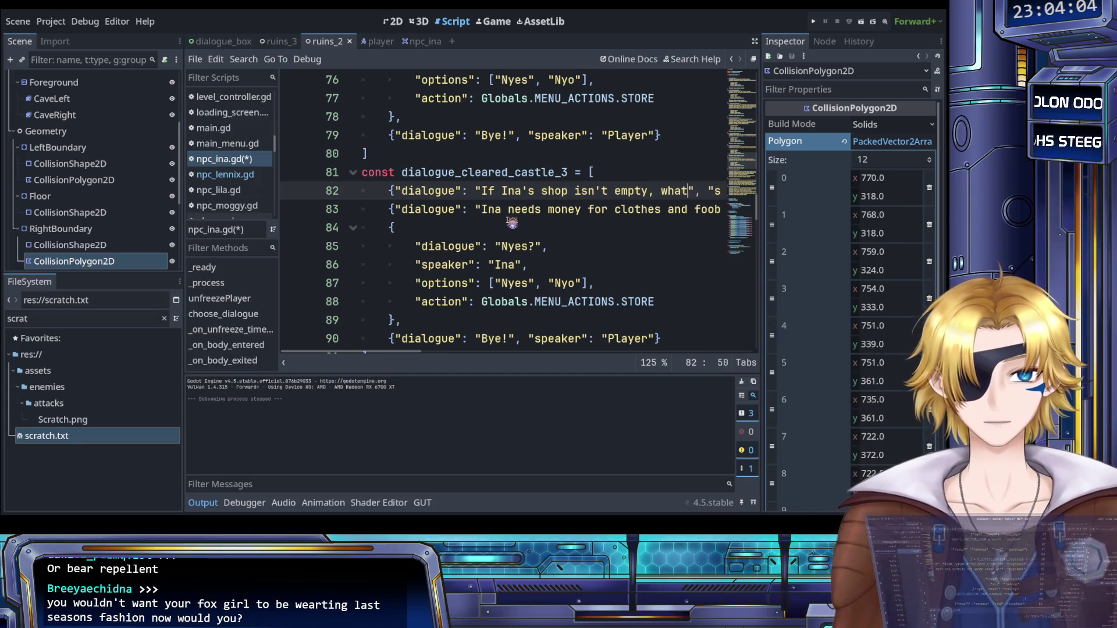
{"action": "type", "text": " are yo"}
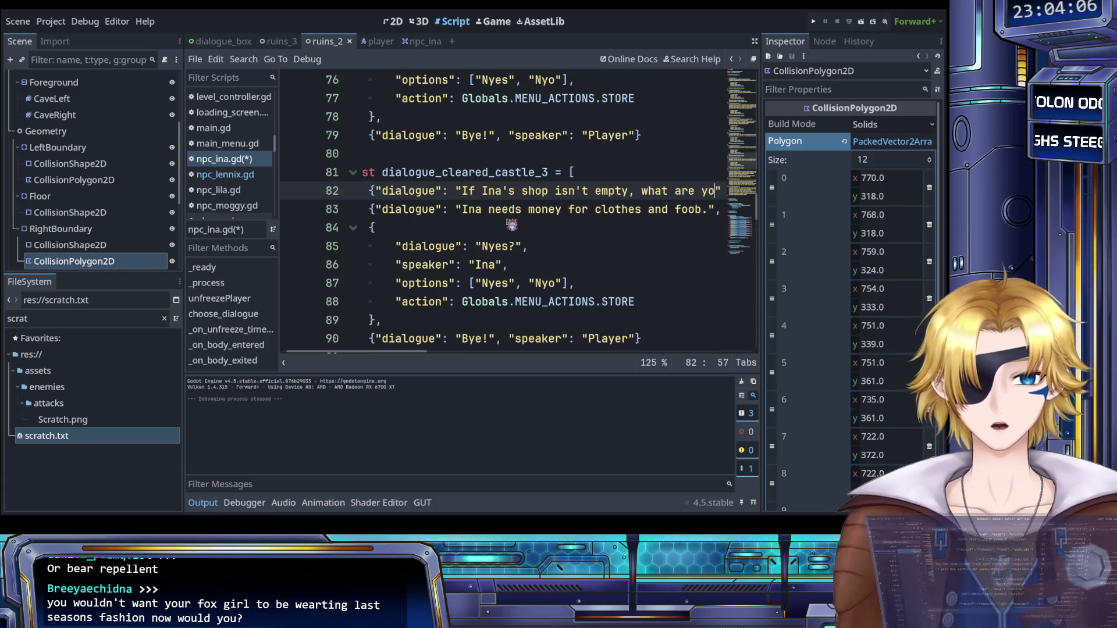
{"action": "scroll", "coordinate": [512, 224], "scroll_direction": "down", "scroll_amount": 6}
{"action": "scroll", "coordinate": [524, 233], "scroll_direction": "up", "scroll_amount": 7}
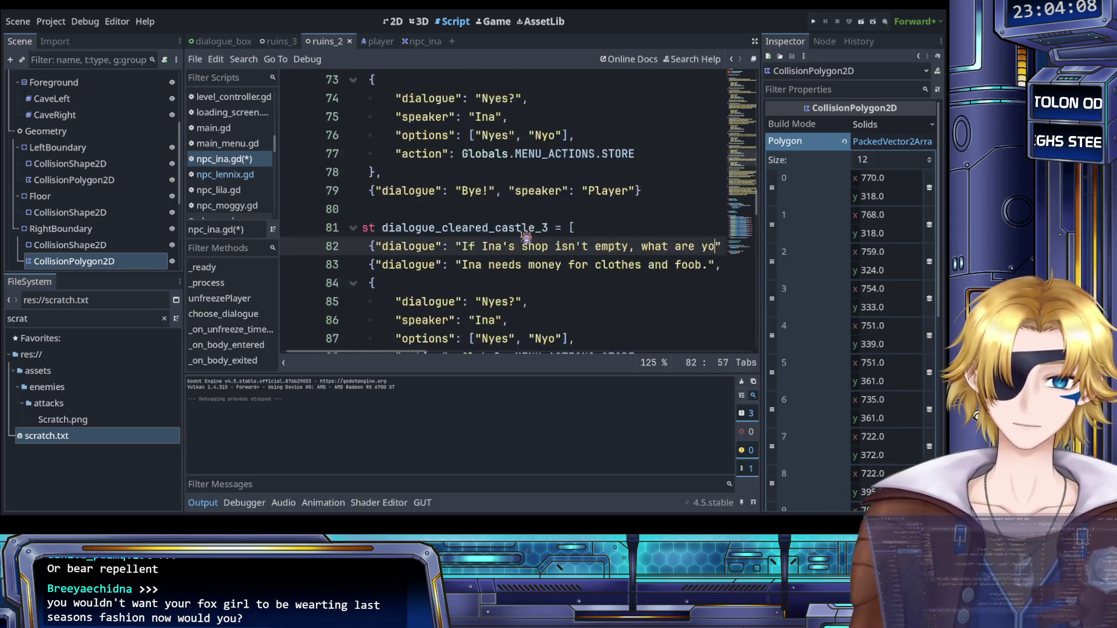
{"action": "scroll", "coordinate": [525, 238], "scroll_direction": "down", "scroll_amount": 5}
{"action": "scroll", "coordinate": [526, 238], "scroll_direction": "down", "scroll_amount": 3}
{"action": "scroll", "coordinate": [525, 237], "scroll_direction": "up", "scroll_amount": 7}
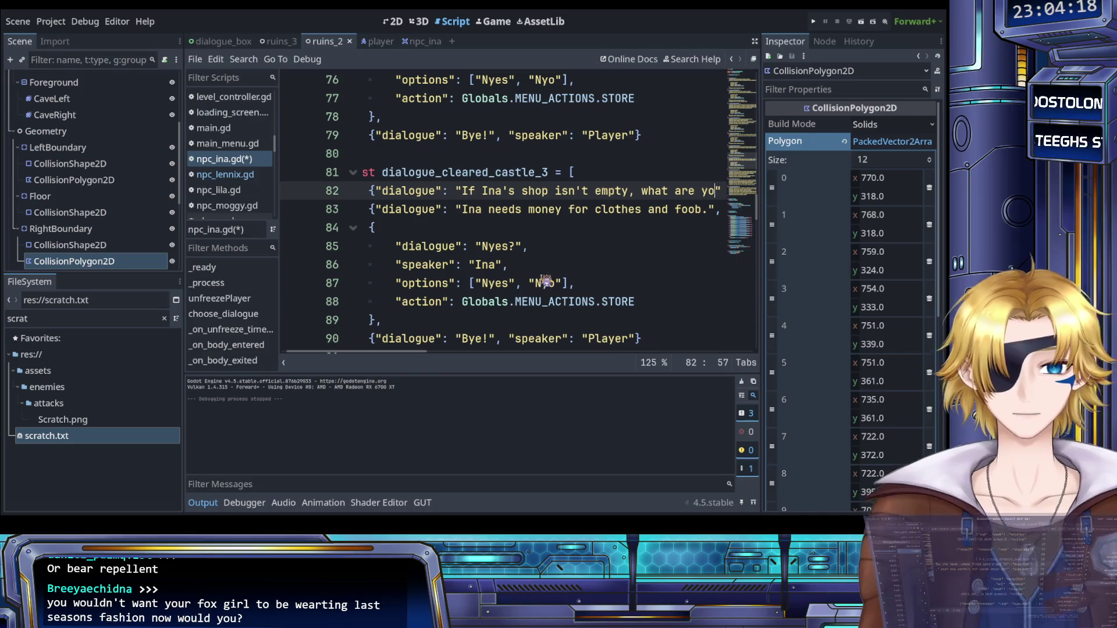
{"action": "scroll", "coordinate": [547, 266], "scroll_direction": "right", "scroll_amount": 2}
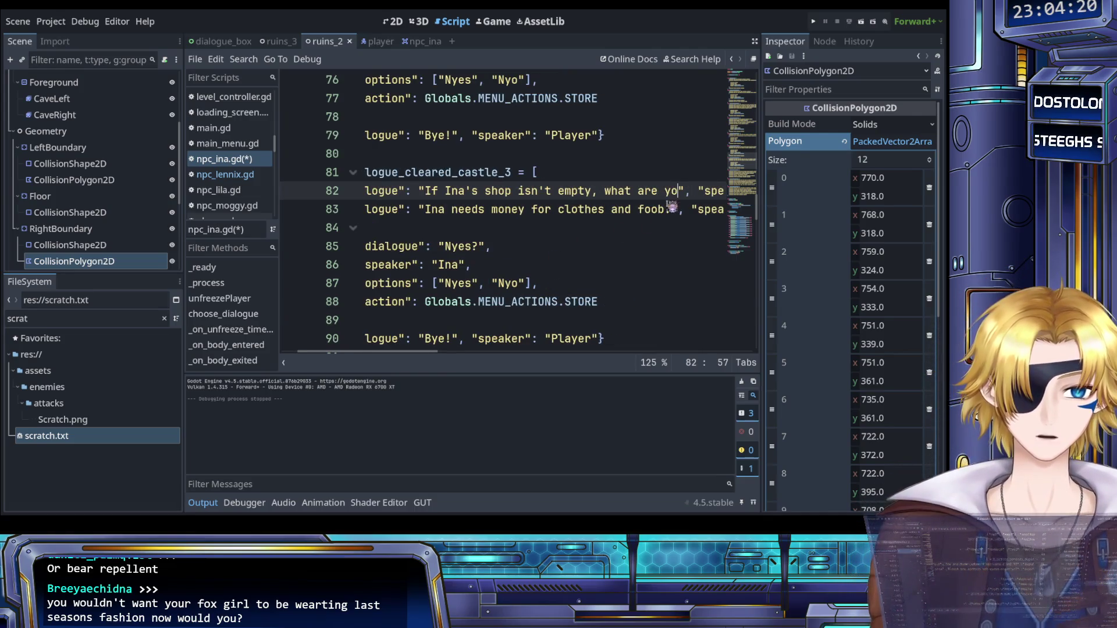
Step: Replace that draft with 'Ina doesn't like urple tiny person'
{"action": "left_click_drag", "start_coordinate": [685, 193], "coordinate": [487, 196]}
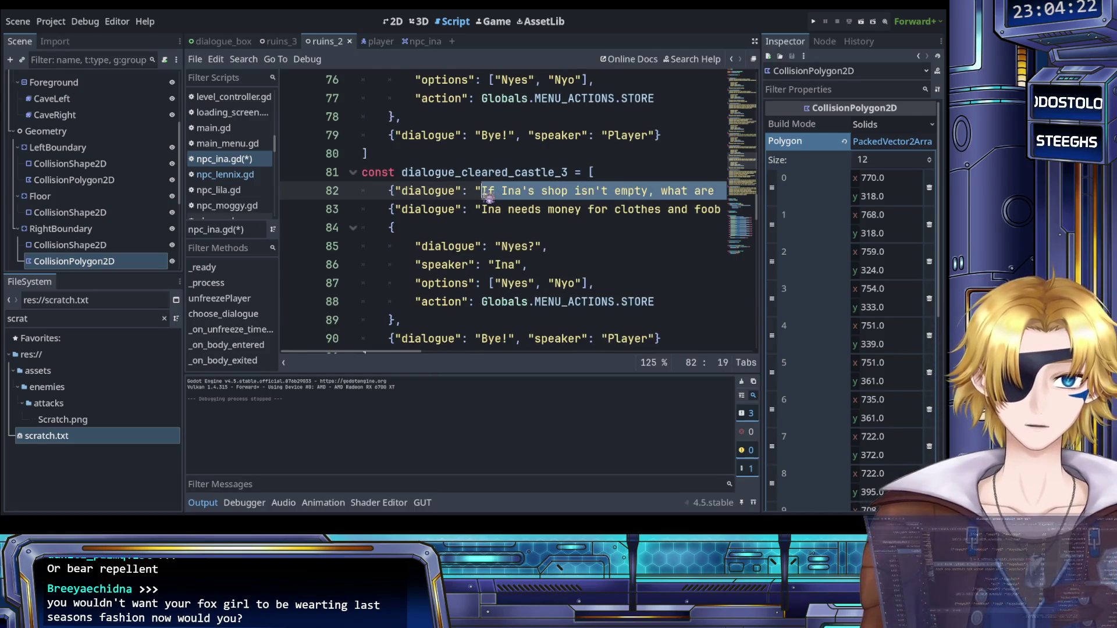
{"action": "type", "text": "Ina\", \"speaker\": \"Ina\"},"}
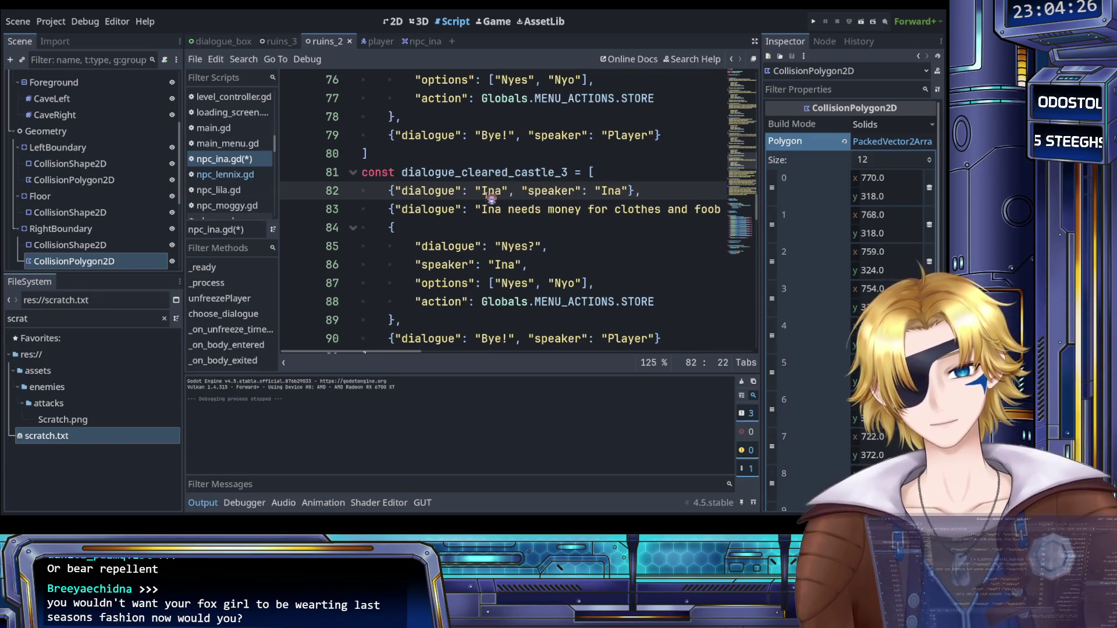
{"action": "type", "text": " doesn"}
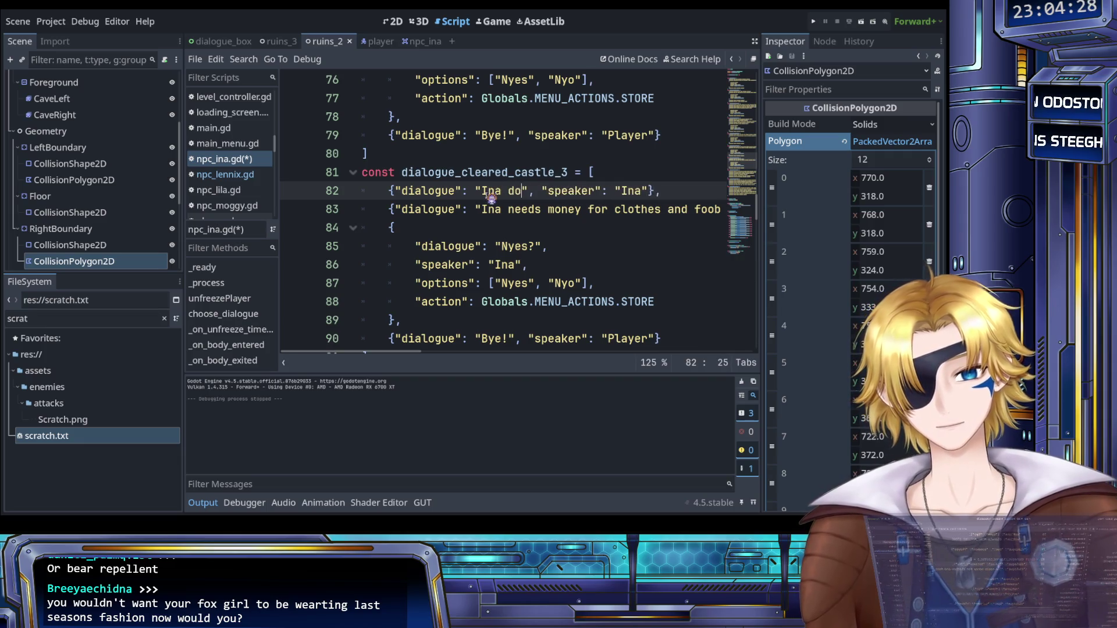
{"action": "type", "text": "'t like pu"}
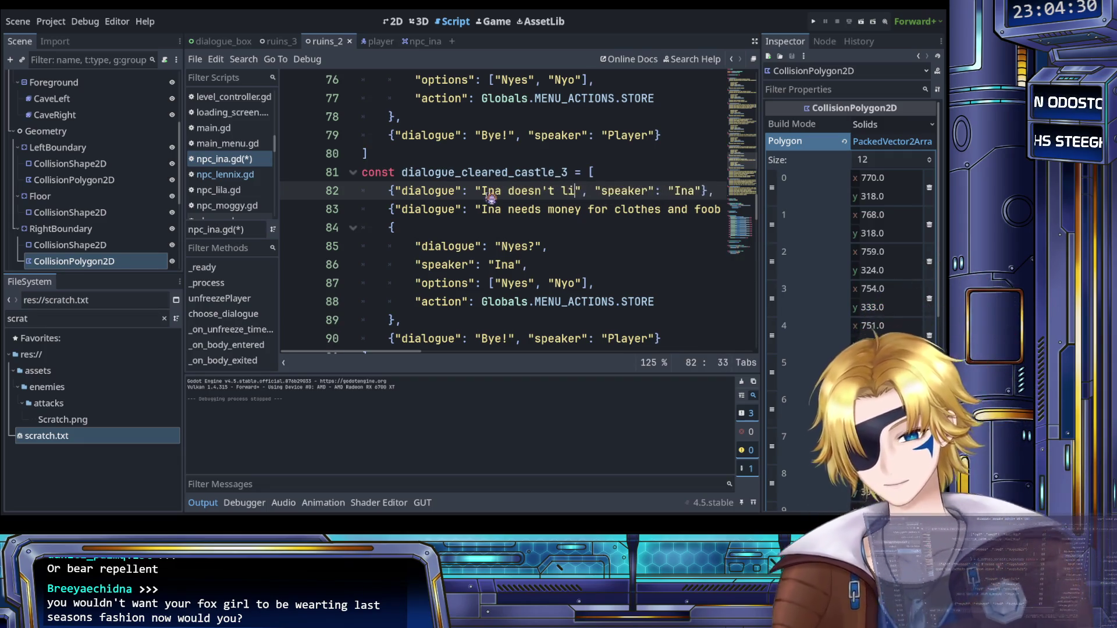
{"action": "type", "text": "rple"}
{"action": "key", "text": "BackSpace"}
{"action": "key", "text": "BackSpace"}
{"action": "key", "text": "BackSpace"}
{"action": "type", "text": "urple "}
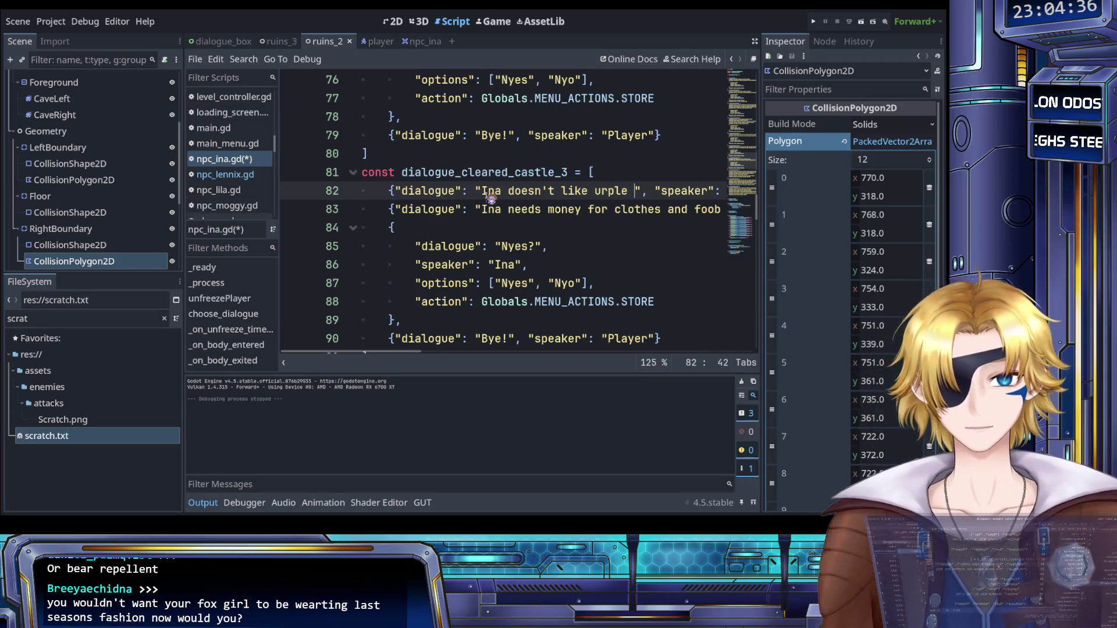
{"action": "type", "text": "tiny person."}
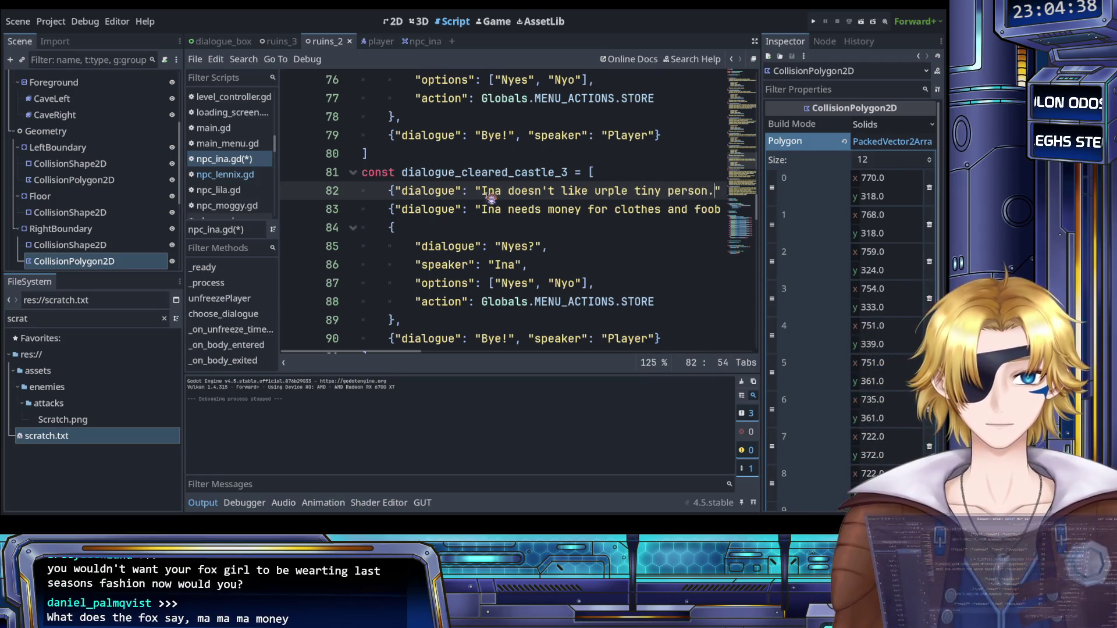
{"action": "type", "text": "\", \"speaker\": \"Ina"}
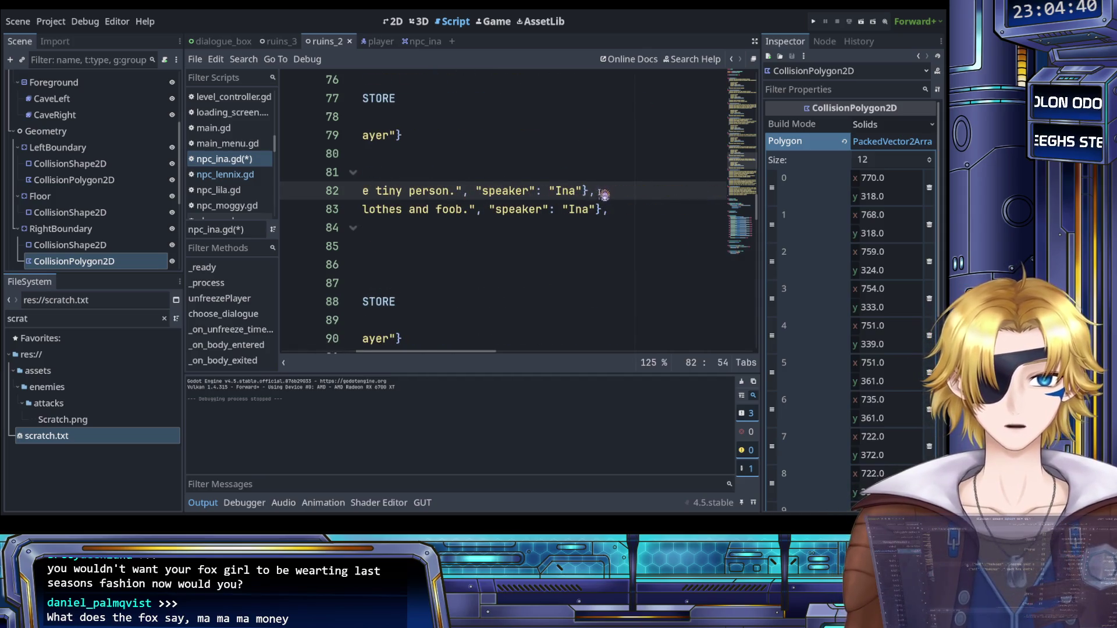
Step: Select the whole first Ina entry, then place the caret after 'foob.' on line 72
{"action": "left_click_drag", "start_coordinate": [580, 192], "coordinate": [390, 193]}
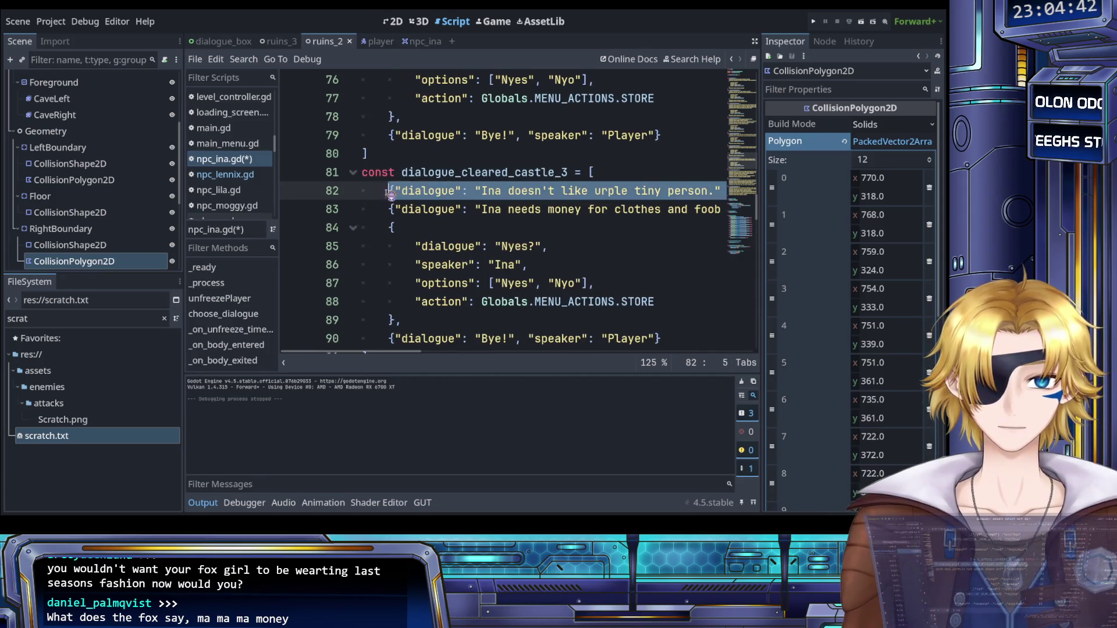
{"action": "scroll", "coordinate": [450, 204], "scroll_direction": "up", "scroll_amount": 4}
{"action": "scroll", "coordinate": [449, 209], "scroll_direction": "down", "scroll_amount": 3}
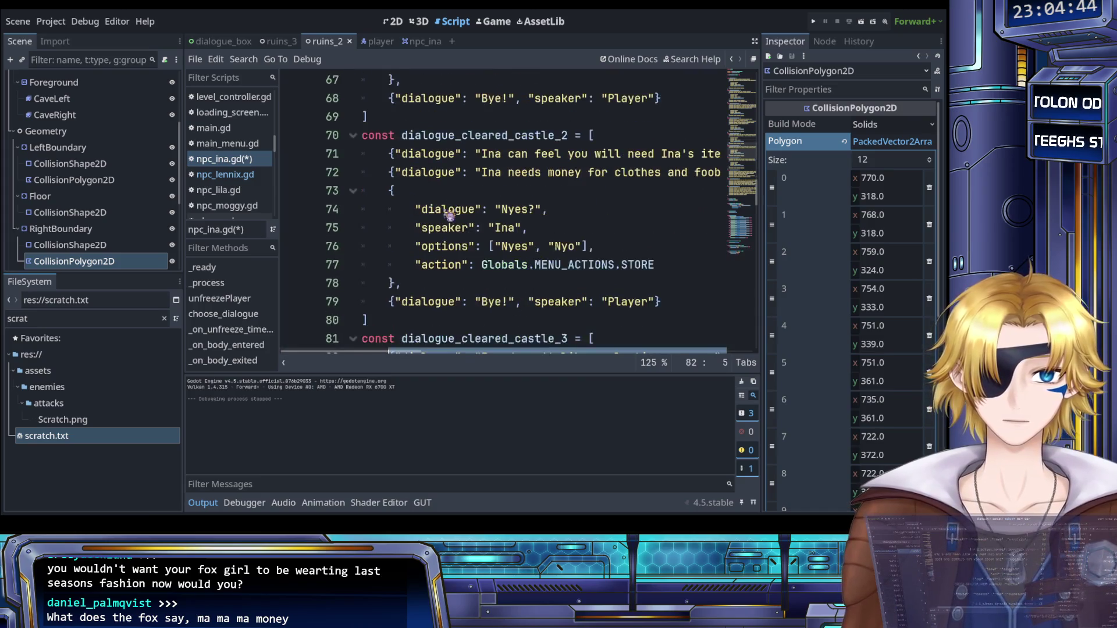
{"action": "scroll", "coordinate": [449, 213], "scroll_direction": "up", "scroll_amount": 1}
{"action": "scroll", "coordinate": [449, 216], "scroll_direction": "right", "scroll_amount": 3}
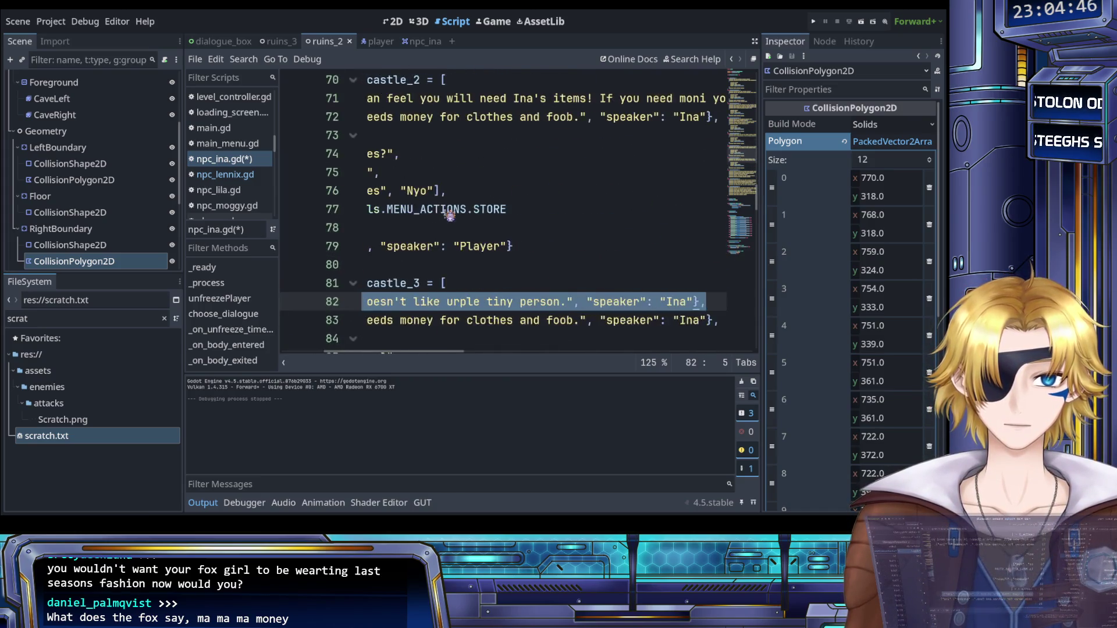
{"action": "scroll", "coordinate": [465, 218], "scroll_direction": "left", "scroll_amount": 3}
{"action": "scroll", "coordinate": [486, 223], "scroll_direction": "up", "scroll_amount": 1}
{"action": "scroll", "coordinate": [489, 224], "scroll_direction": "right", "scroll_amount": 3}
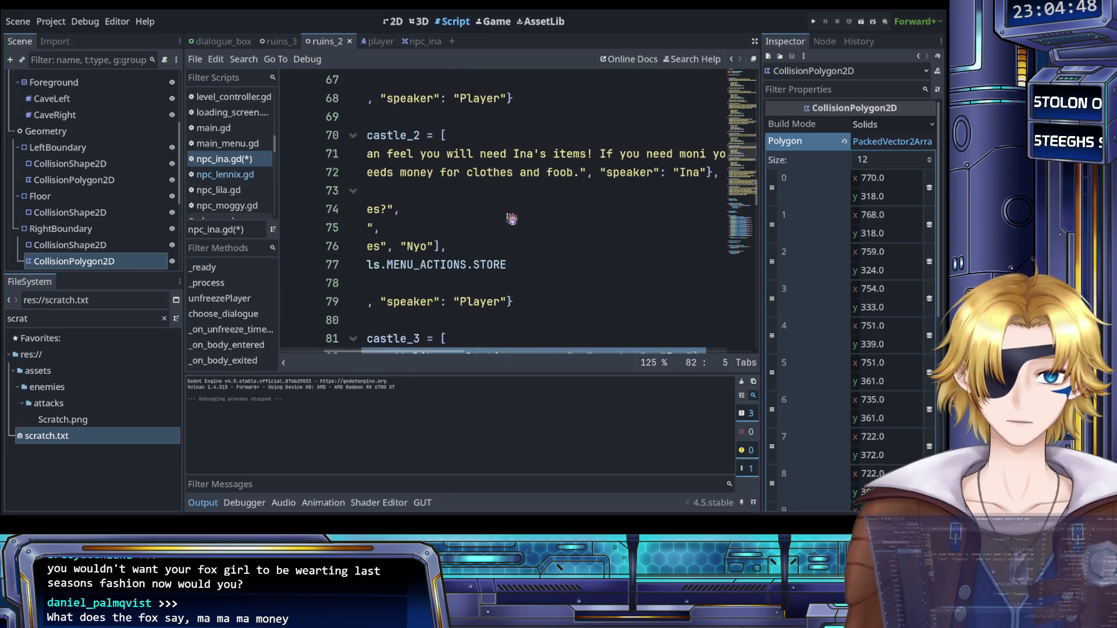
{"action": "left_click", "coordinate": [588, 173]}
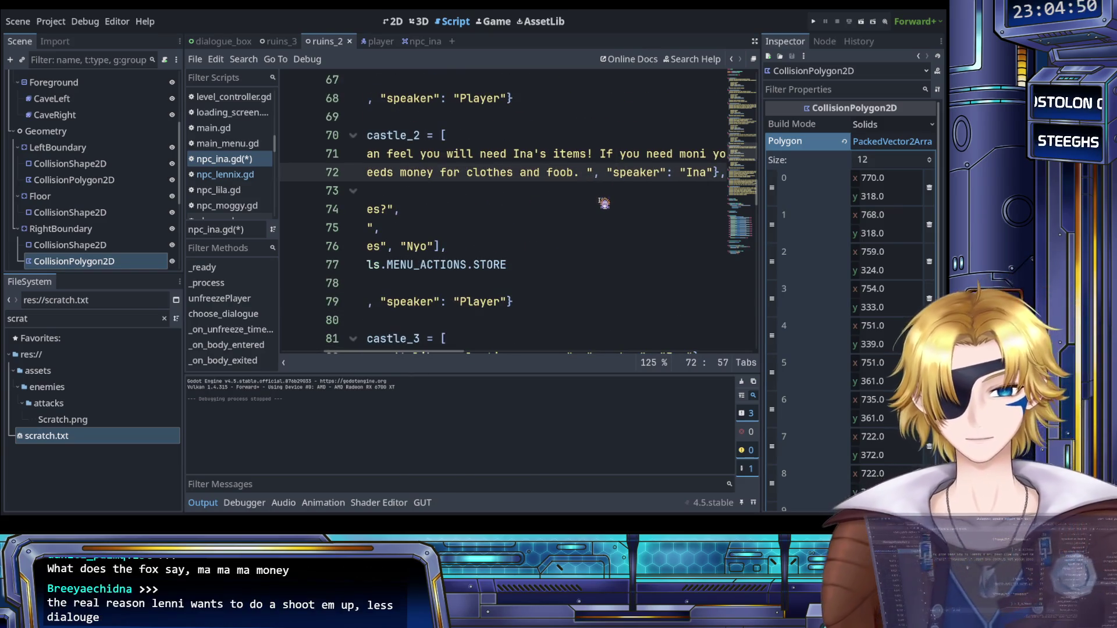
Step: Append 'You will buy, nyes?' after 'foob.' and save npc_ina.gd
{"action": "type", "text": "You will b"}
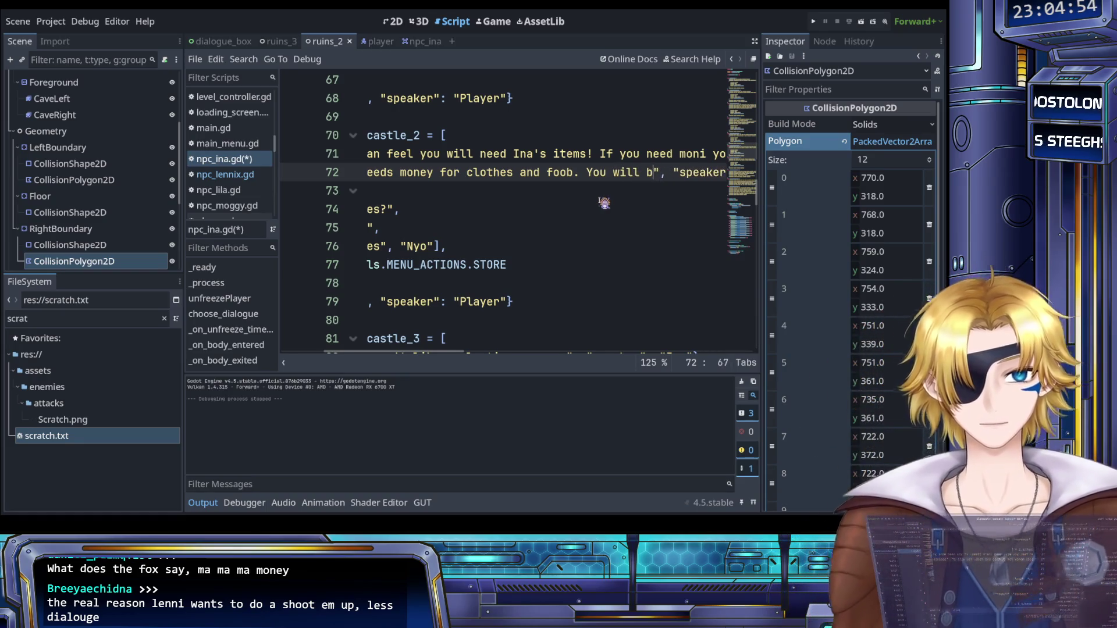
{"action": "type", "text": "uy, nyes"}
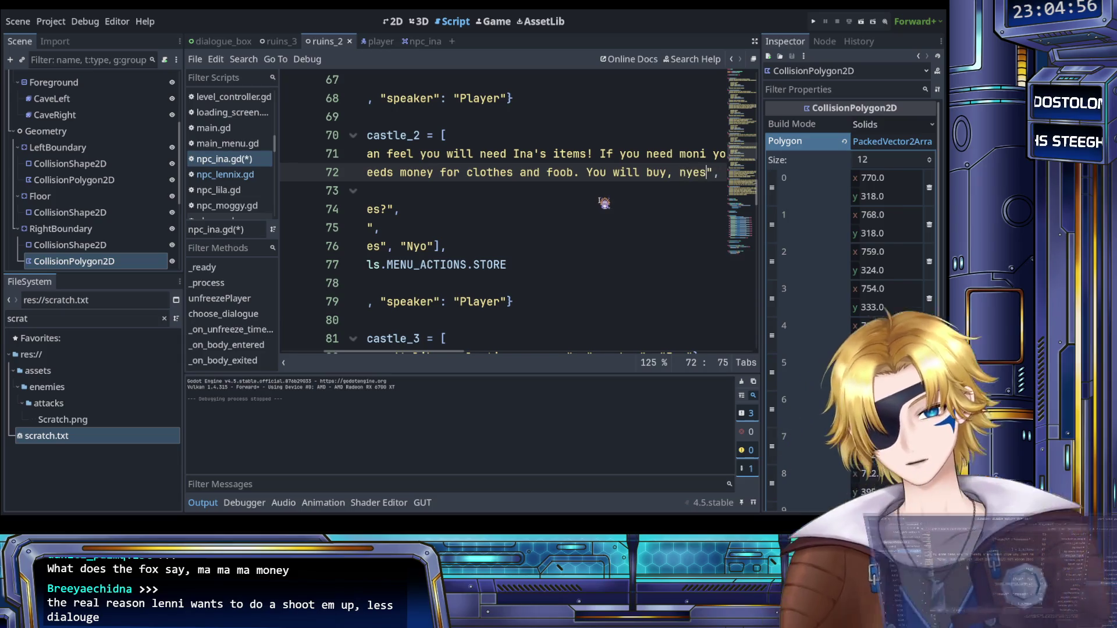
{"action": "type", "text": "?"}
{"action": "key", "text": "ctrl+s"}
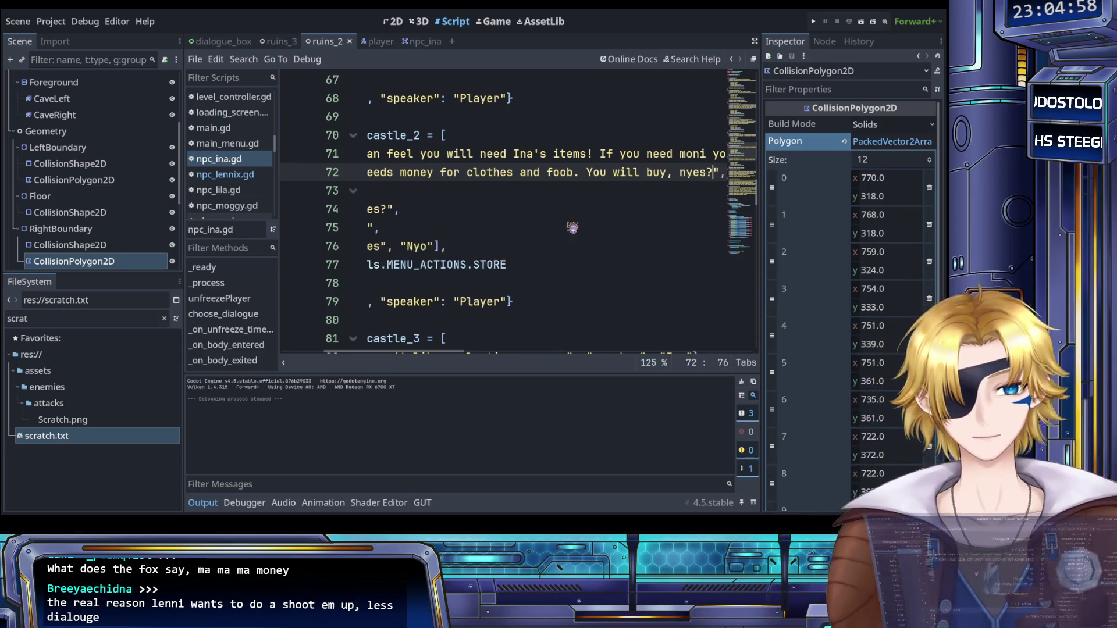
{"action": "scroll", "coordinate": [572, 227], "scroll_direction": "down", "scroll_amount": 2}
{"action": "scroll", "coordinate": [554, 244], "scroll_direction": "left", "scroll_amount": 2}
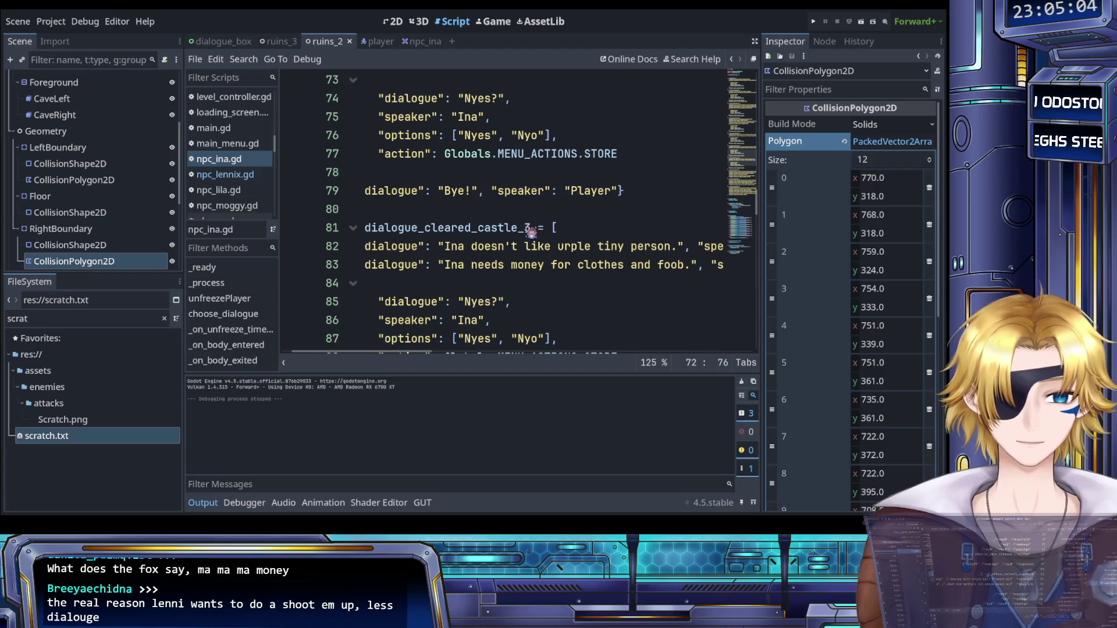
{"action": "scroll", "coordinate": [529, 232], "scroll_direction": "down", "scroll_amount": 1}
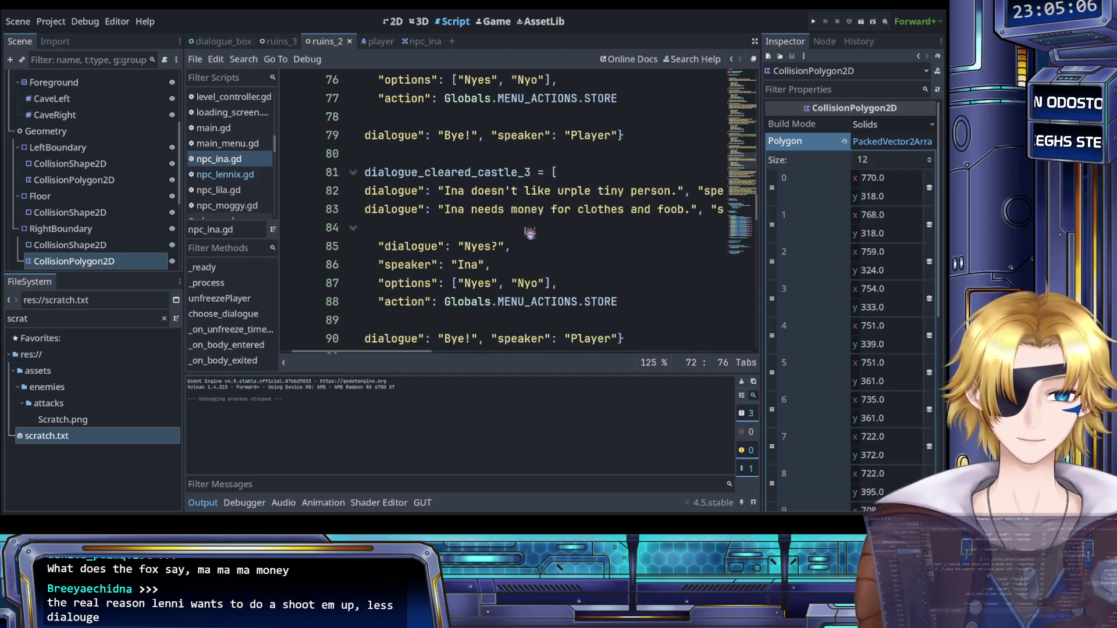
{"action": "scroll", "coordinate": [530, 266], "scroll_direction": "left", "scroll_amount": 1}
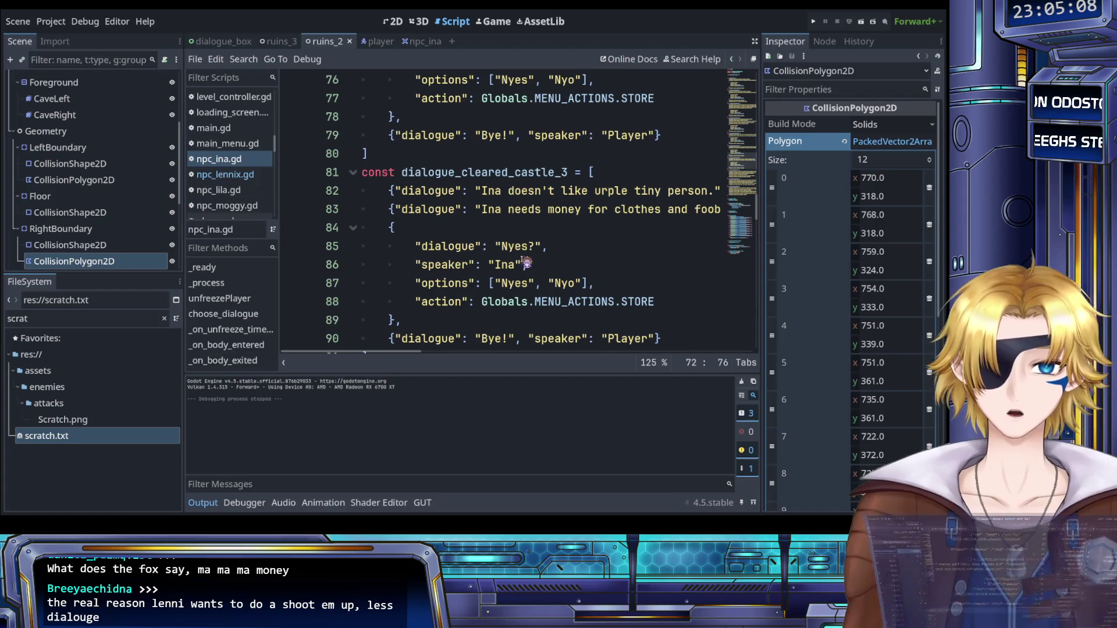
{"action": "scroll", "coordinate": [506, 238], "scroll_direction": "right", "scroll_amount": 1}
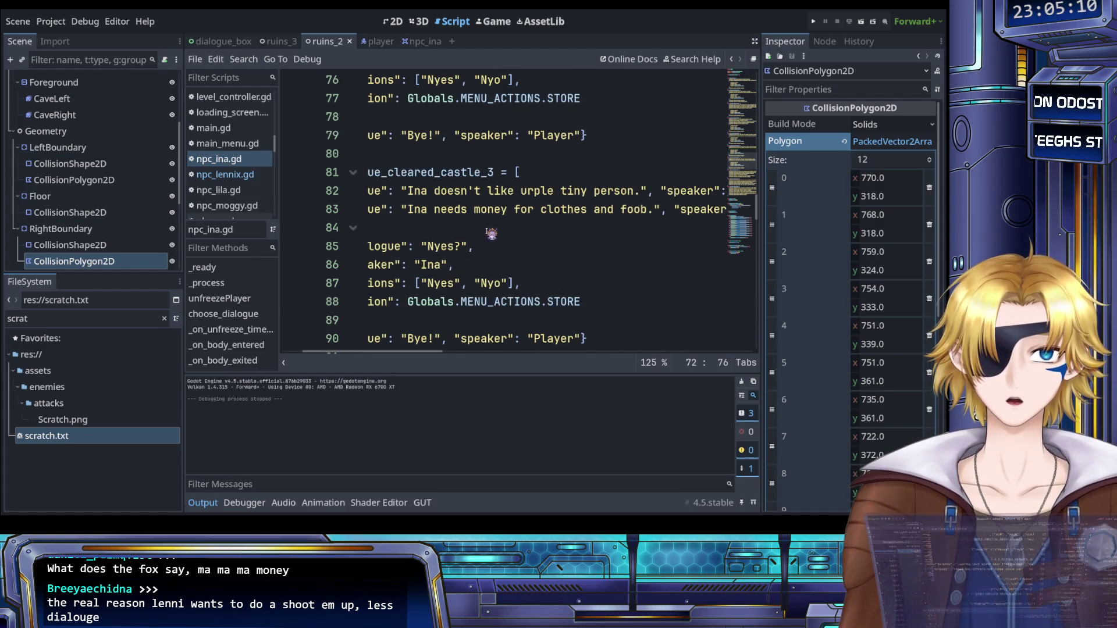
{"action": "scroll", "coordinate": [492, 233], "scroll_direction": "left", "scroll_amount": 1}
{"action": "scroll", "coordinate": [492, 233], "scroll_direction": "right", "scroll_amount": 3}
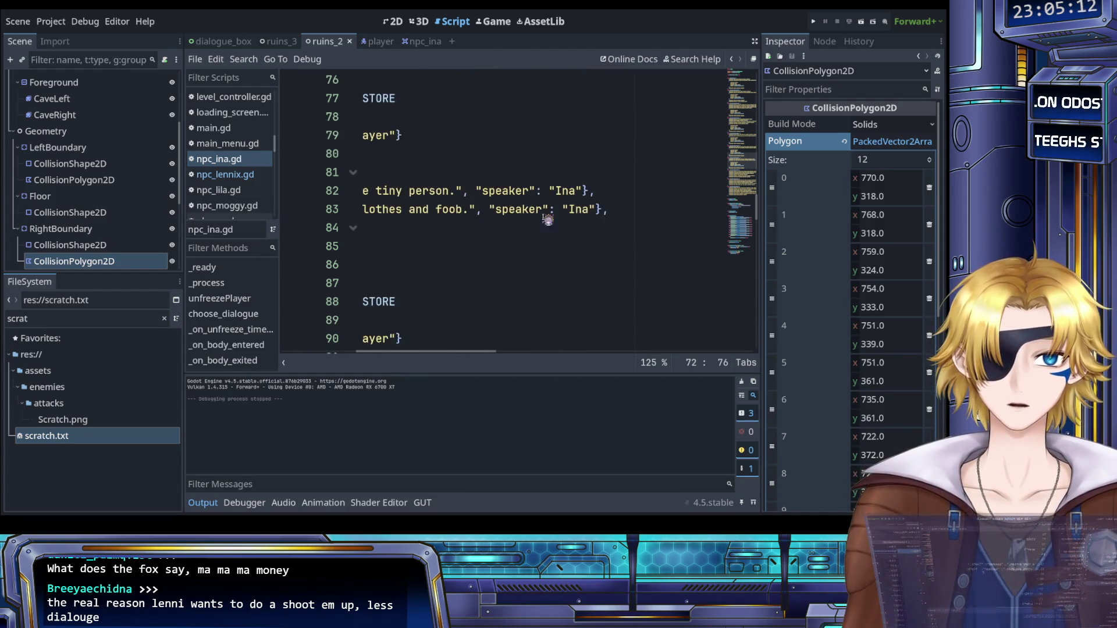
{"action": "left_click", "coordinate": [626, 213]}
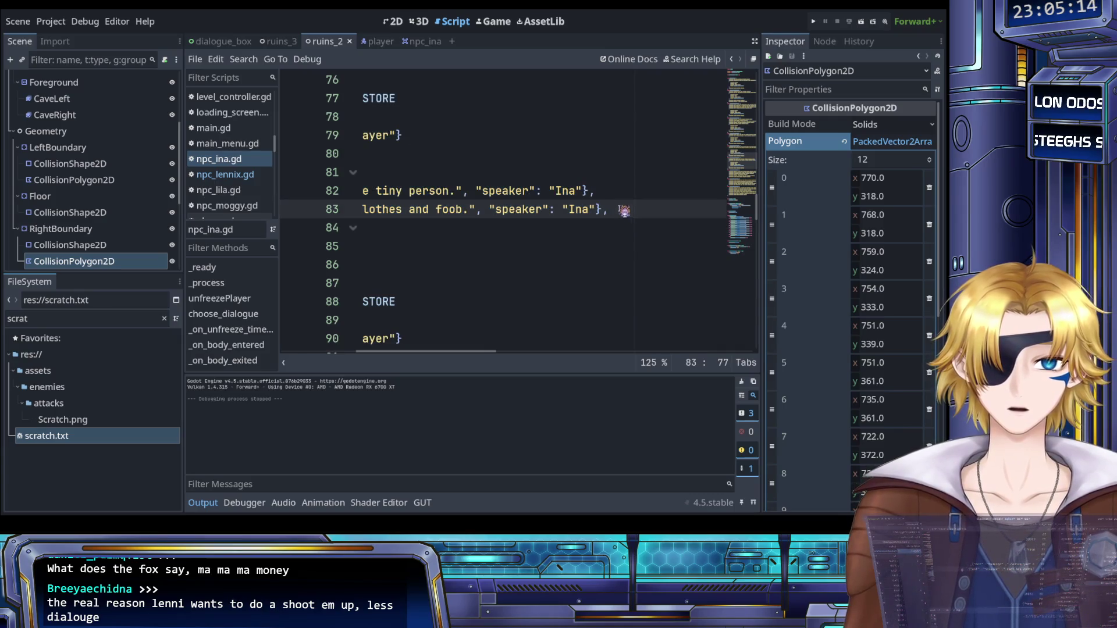
Step: Change line 83's speaker name to player
{"action": "double_click", "coordinate": [580, 210]}
{"action": "type", "text": "player"}
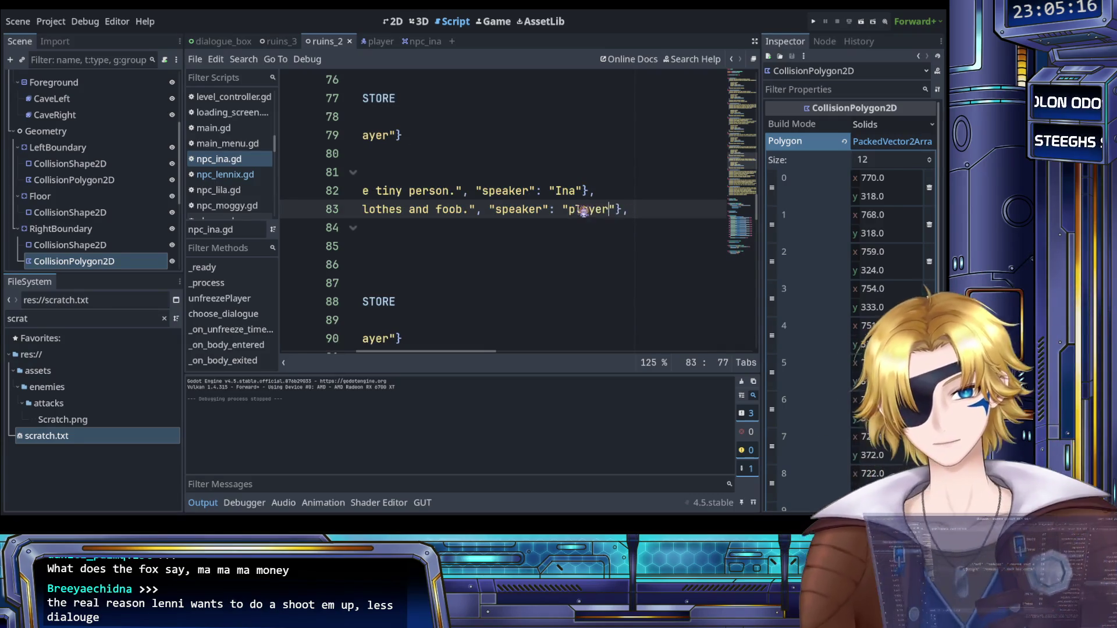
{"action": "scroll", "coordinate": [564, 218], "scroll_direction": "up", "scroll_amount": 1}
{"action": "scroll", "coordinate": [541, 268], "scroll_direction": "left", "scroll_amount": 5}
Step: Retype the line as 'Moggy? How come? She seems quite nice.', save, and add an empty line after it
{"action": "left_click_drag", "start_coordinate": [486, 266], "coordinate": [620, 269]}
{"action": "type", "text": "Moggy? H"}
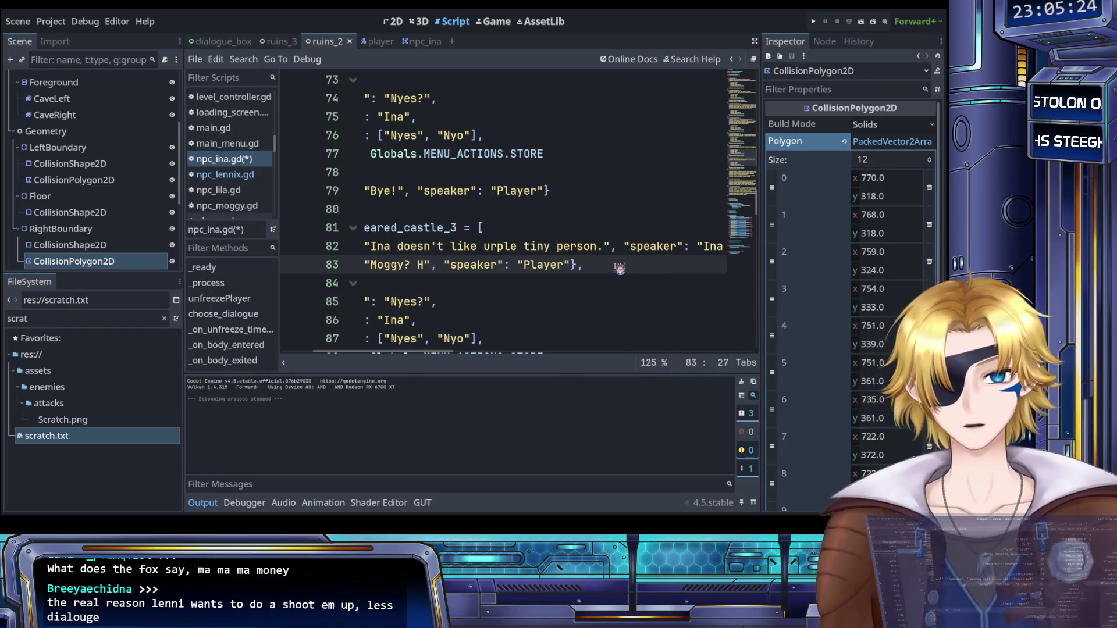
{"action": "type", "text": "ow comne"}
{"action": "key", "text": "BackSpace"}
{"action": "key", "text": "BackSpace"}
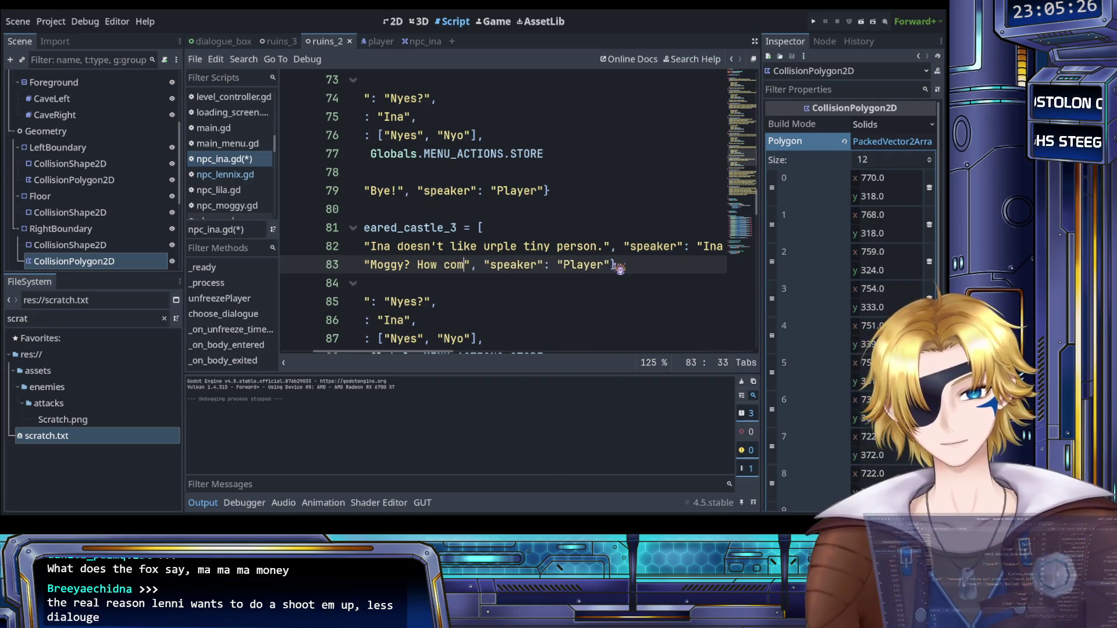
{"action": "type", "text": "e? She seems quite nice."}
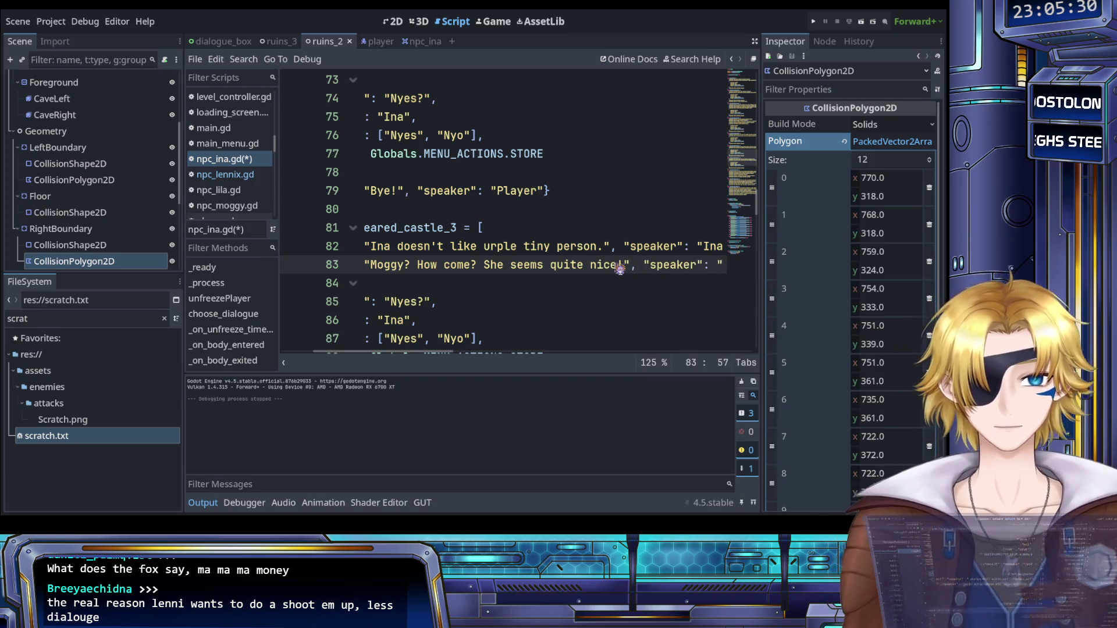
{"action": "key", "text": "ctrl+s"}
{"action": "key", "text": "End"}
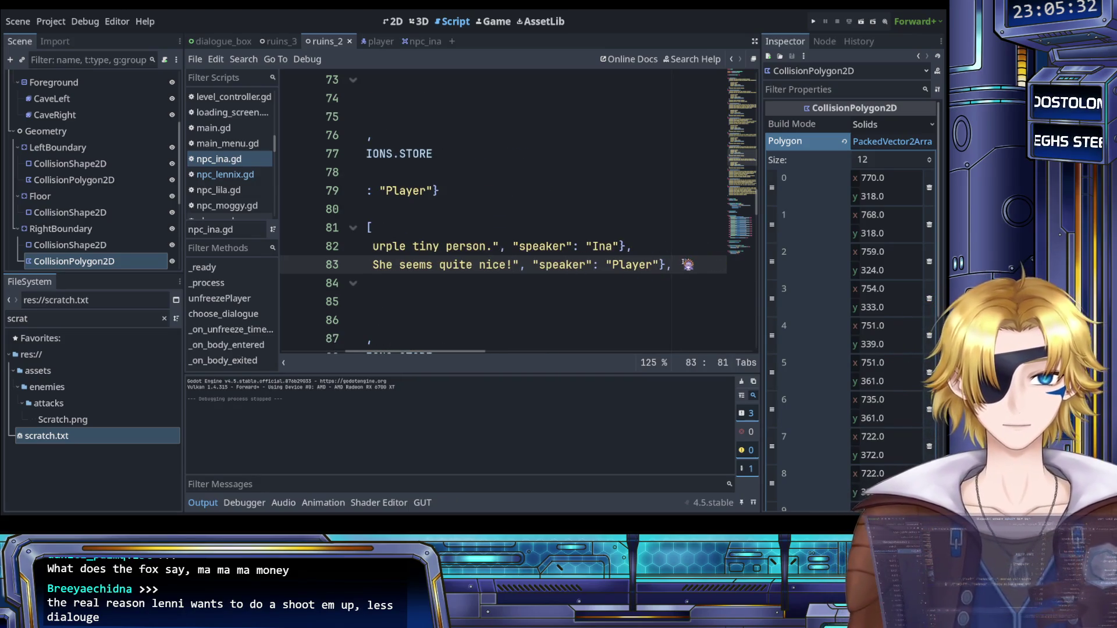
{"action": "key", "text": "Return"}
{"action": "key", "text": "ctrl+z"}
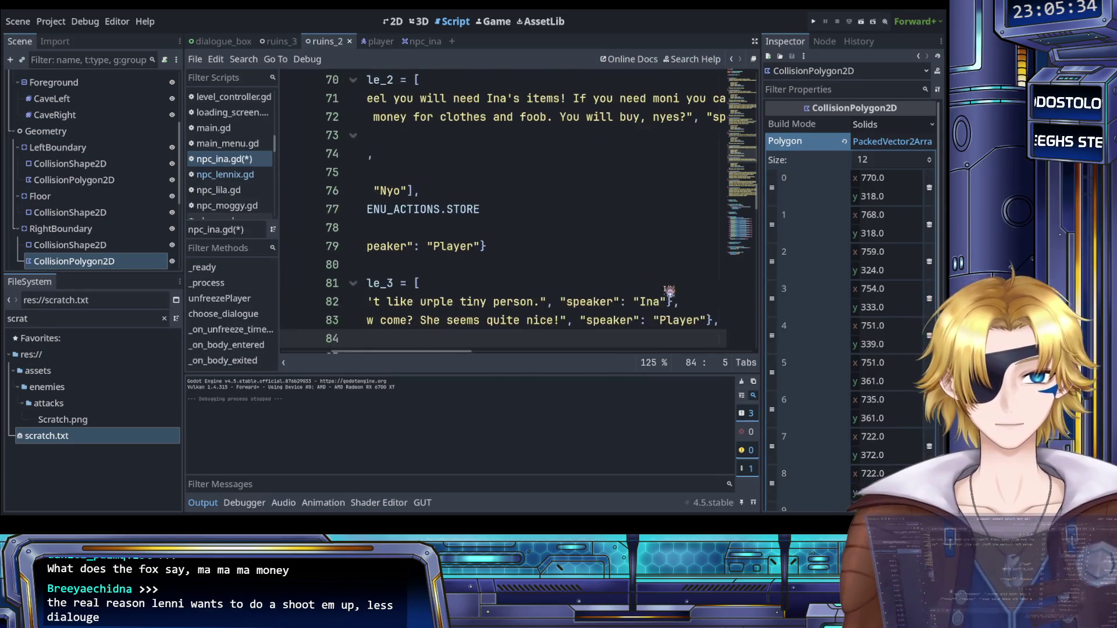
{"action": "left_click", "coordinate": [689, 300]}
Step: Duplicate the tiny person line 82 onto the empty line 84
{"action": "triple_click", "coordinate": [690, 301]}
{"action": "key", "text": "ctrl+c"}
{"action": "scroll", "coordinate": [687, 300], "scroll_direction": "down", "scroll_amount": 2}
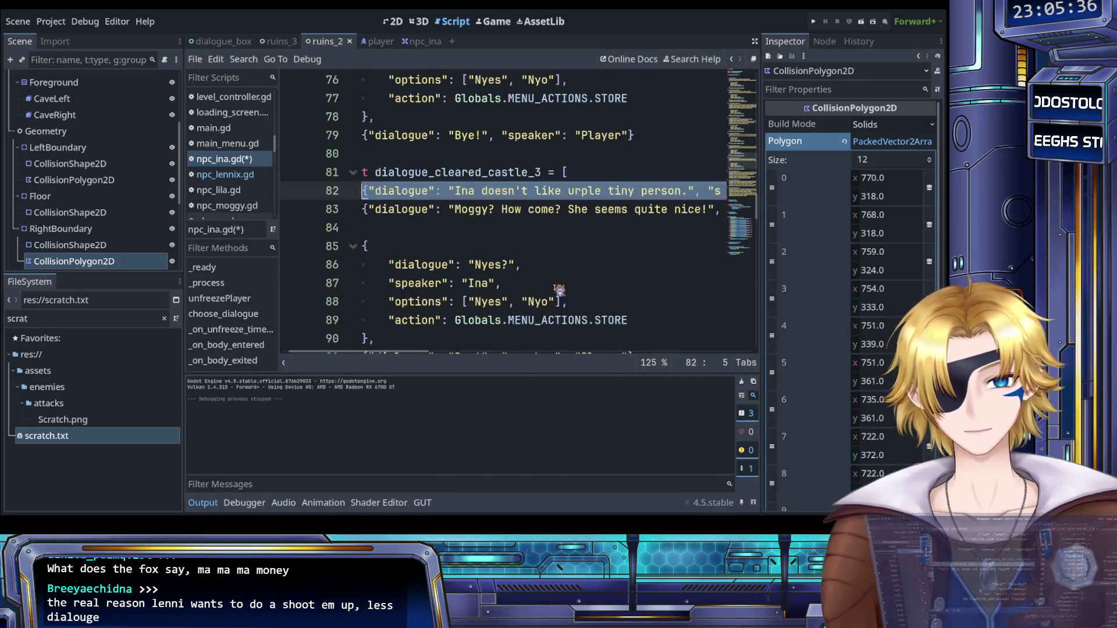
{"action": "left_click", "coordinate": [473, 230]}
{"action": "key", "text": "ctrl+v"}
Step: Replace its text with 'She's taking Ina's business!! Please buy my cheese uffs. Please please please please.' and save
{"action": "scroll", "coordinate": [473, 229], "scroll_direction": "left", "scroll_amount": 5}
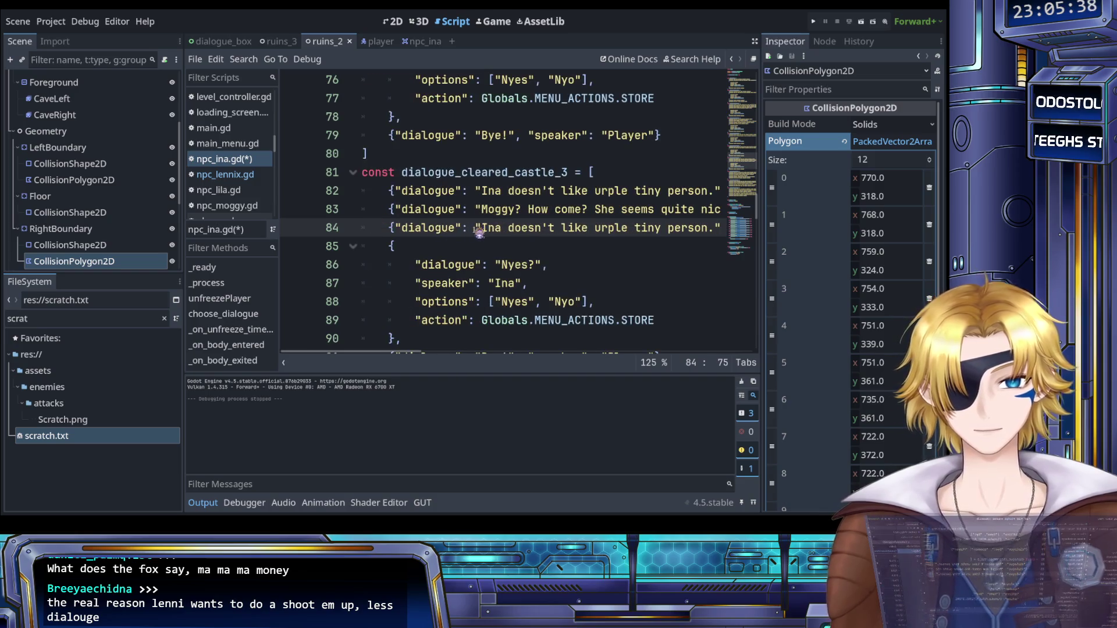
{"action": "mouse_move", "coordinate": [484, 230]}
{"action": "left_mouse_down"}
{"action": "mouse_move", "coordinate": [616, 231]}
{"action": "mouse_move", "coordinate": [573, 233]}
{"action": "left_mouse_up"}
{"action": "scroll", "coordinate": [617, 231], "scroll_direction": "right", "scroll_amount": 4}
{"action": "type", "text": "She's tak"}
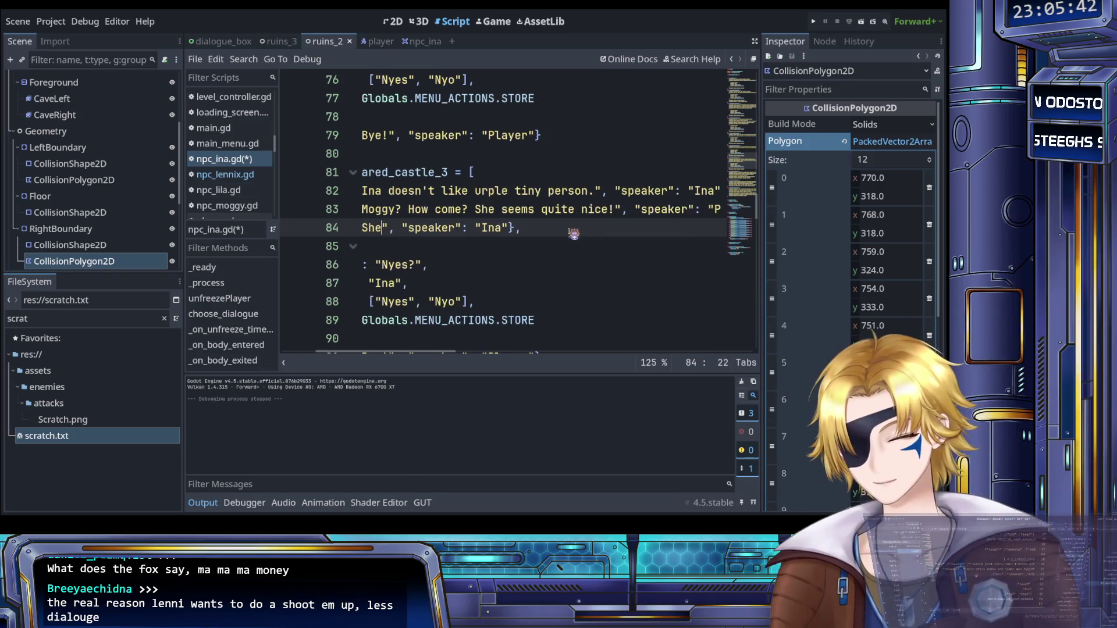
{"action": "type", "text": "ing Ina"}
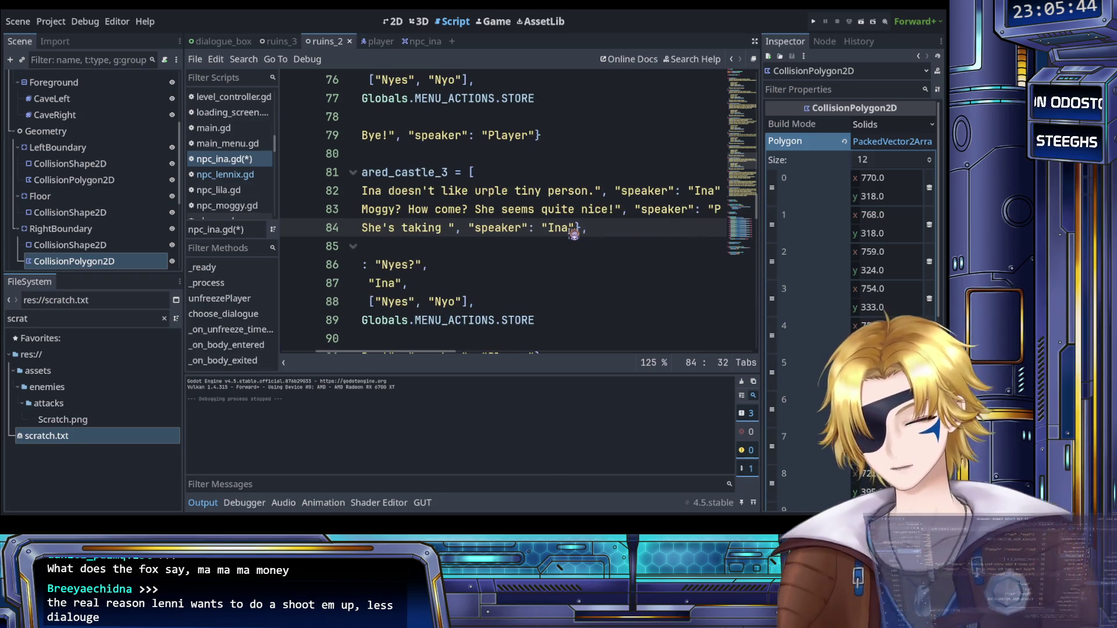
{"action": "type", "text": "'s business!"}
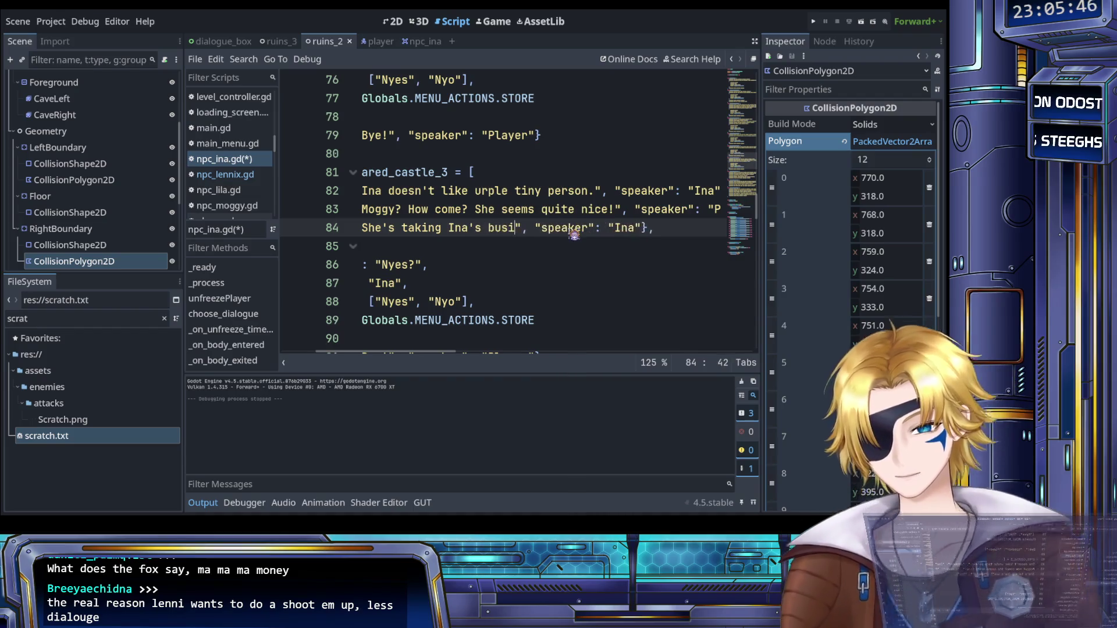
{"action": "type", "text": "! "}
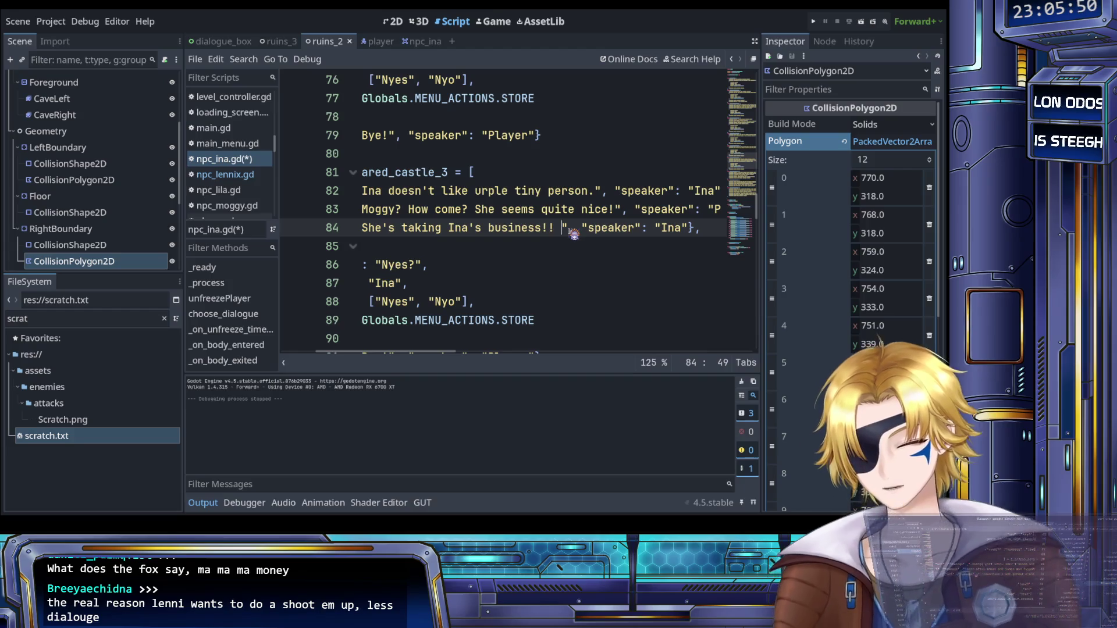
{"action": "type", "text": "Please"}
{"action": "type", "text": " buy my"}
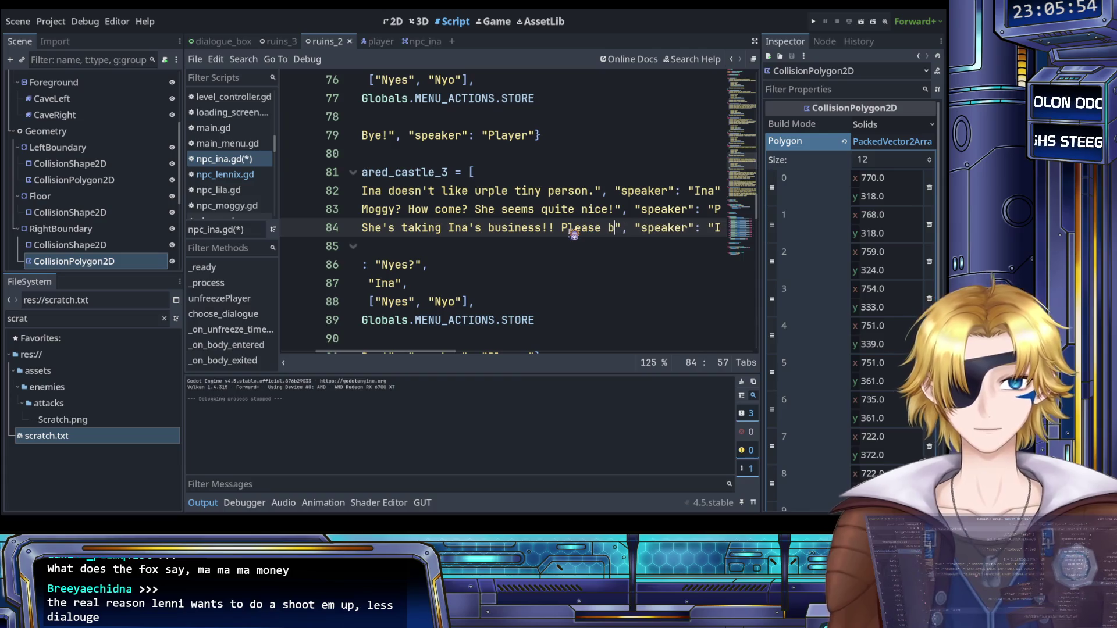
{"action": "type", "text": " cheese "}
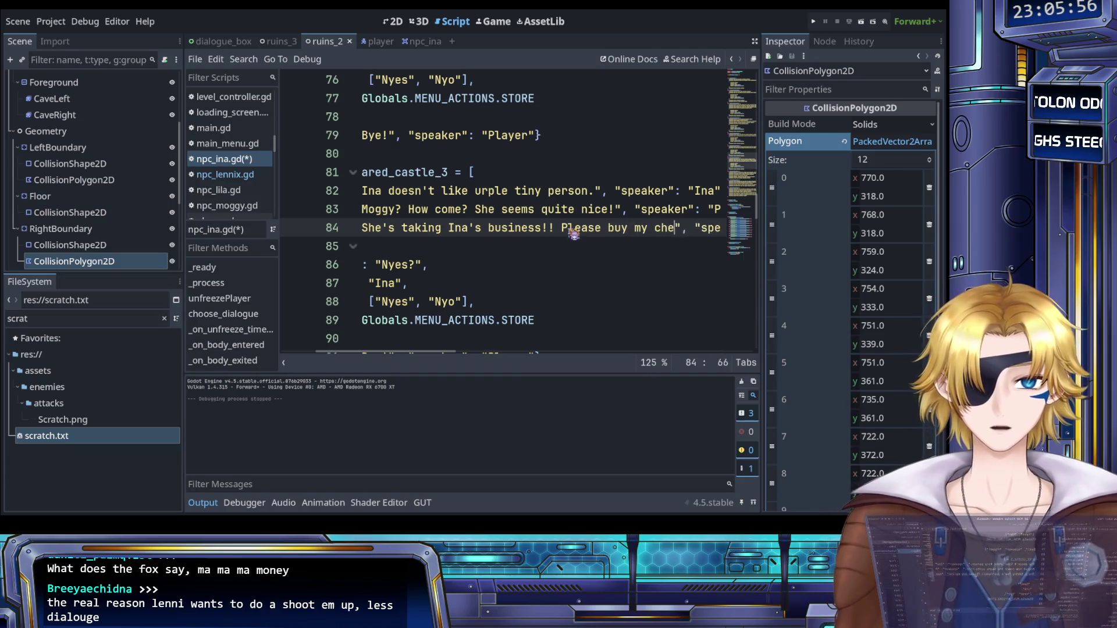
{"action": "type", "text": "uffs. Please ple"}
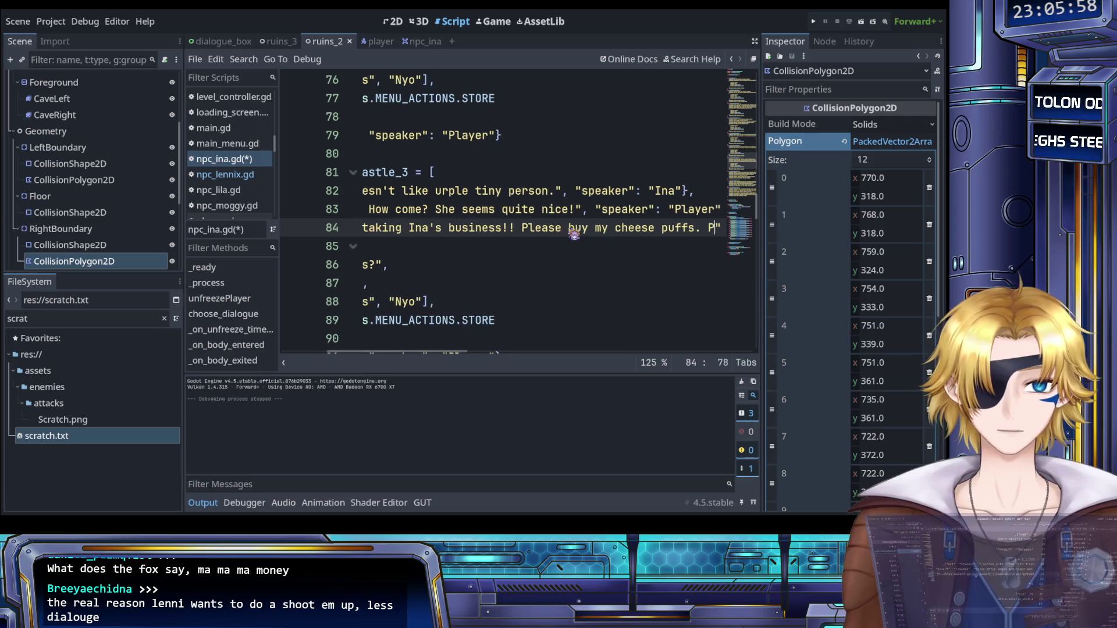
{"action": "type", "text": "ase please plea"}
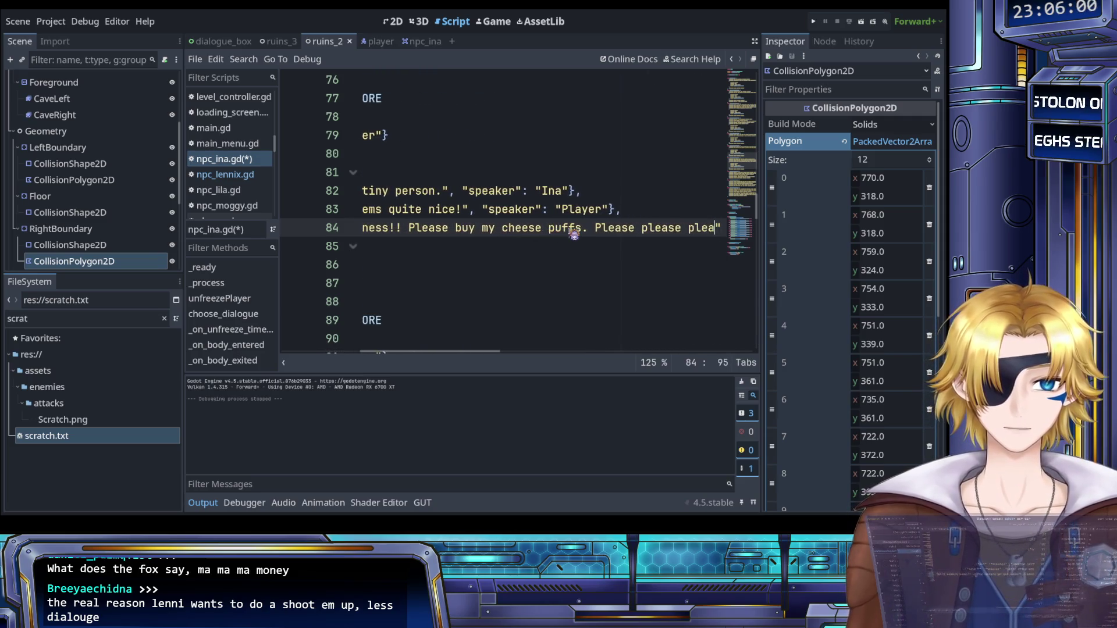
{"action": "type", "text": "se."}
{"action": "key", "text": "ctrl+s"}
Step: Select the dialogue_cleared_castle_3 conversation on lines 82–91
{"action": "scroll", "coordinate": [553, 274], "scroll_direction": "right", "scroll_amount": 3}
{"action": "scroll", "coordinate": [554, 274], "scroll_direction": "left", "scroll_amount": 5}
{"action": "scroll", "coordinate": [554, 302], "scroll_direction": "left", "scroll_amount": 5}
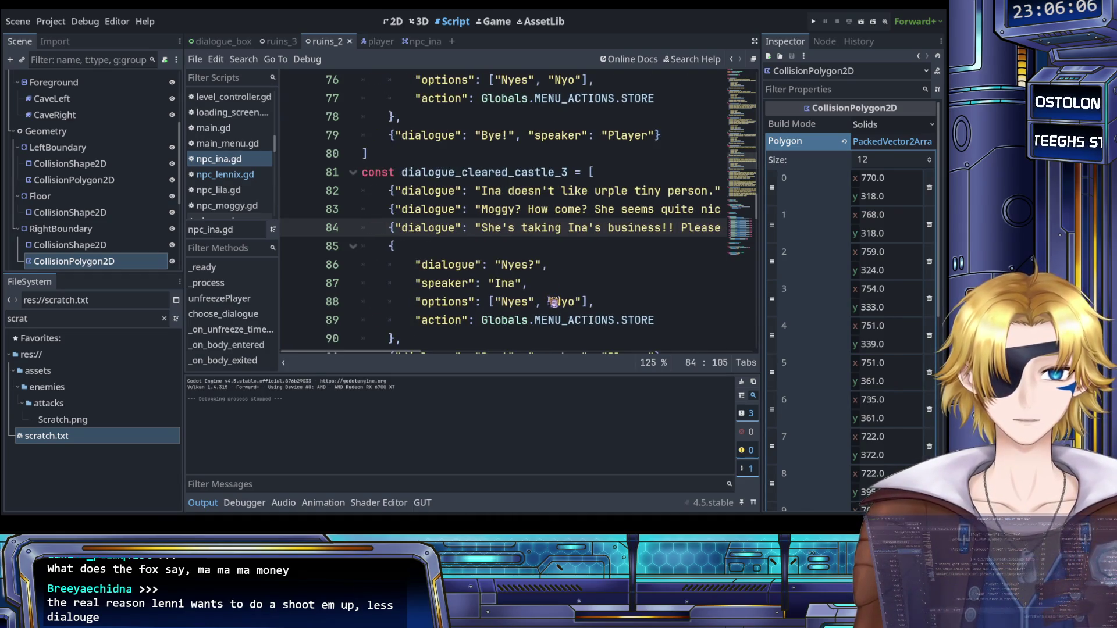
{"action": "scroll", "coordinate": [582, 281], "scroll_direction": "down", "scroll_amount": 2}
{"action": "scroll", "coordinate": [595, 267], "scroll_direction": "down", "scroll_amount": 1}
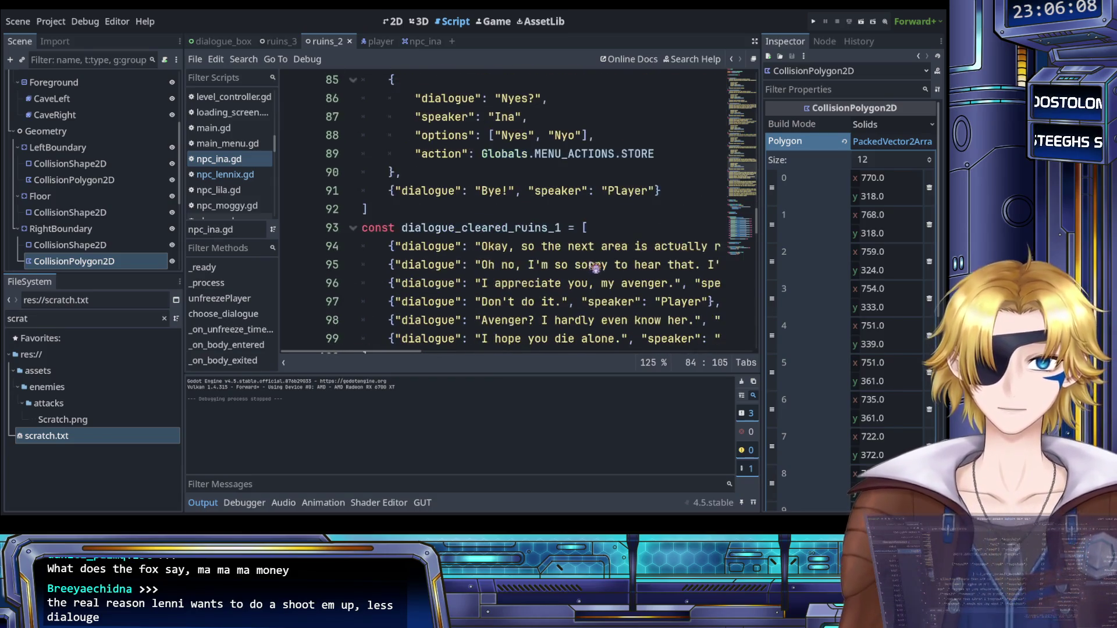
{"action": "scroll", "coordinate": [594, 267], "scroll_direction": "down", "scroll_amount": 1}
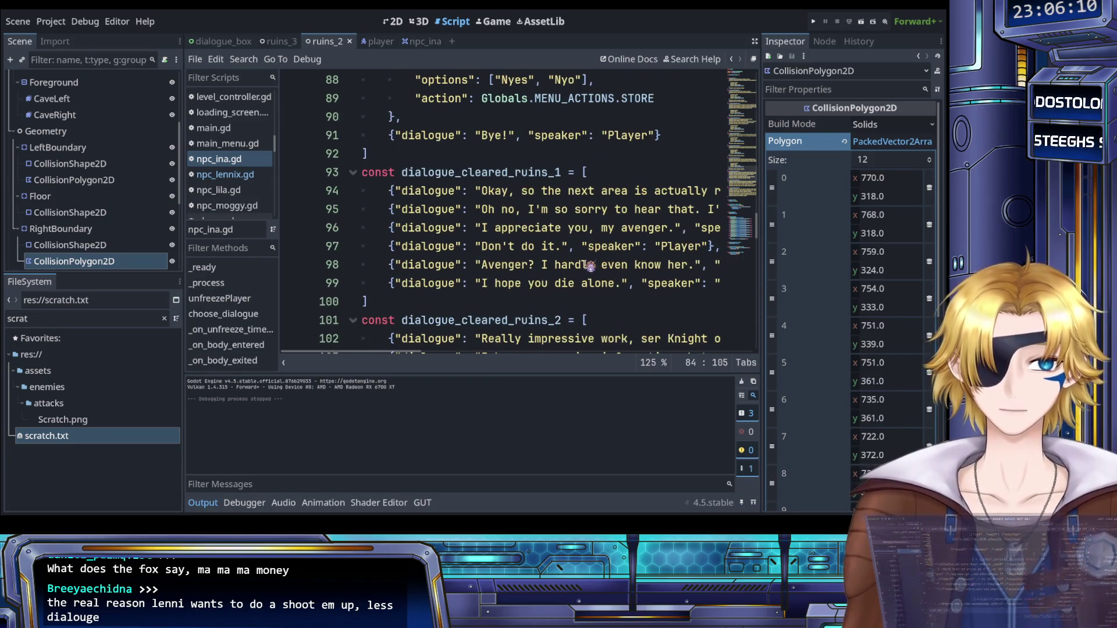
{"action": "scroll", "coordinate": [588, 266], "scroll_direction": "down", "scroll_amount": 1}
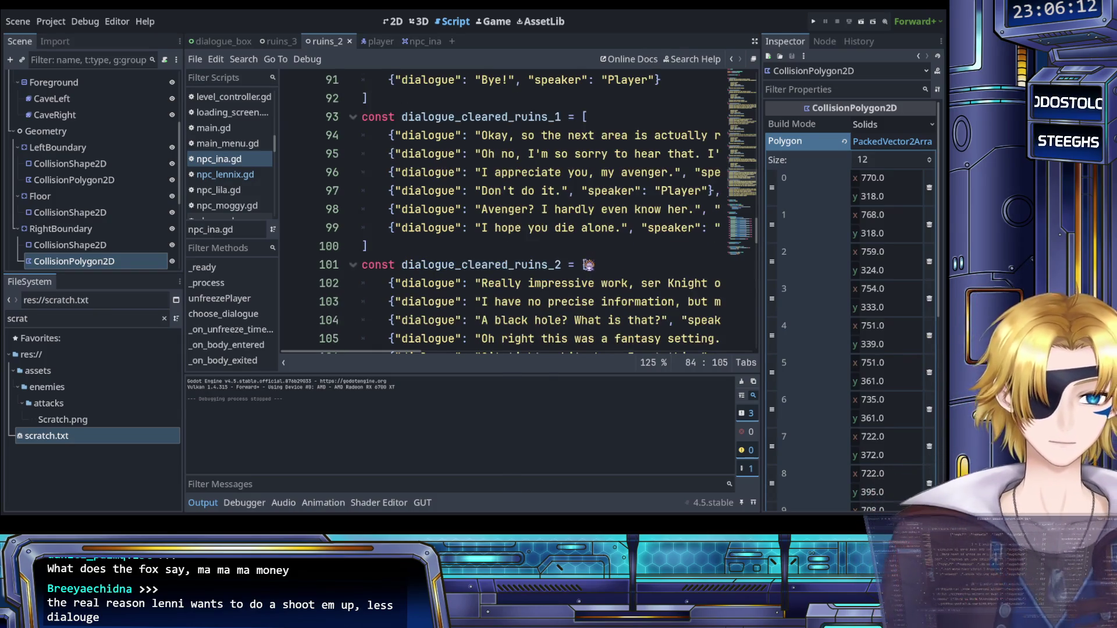
{"action": "scroll", "coordinate": [589, 265], "scroll_direction": "up", "scroll_amount": 2}
{"action": "scroll", "coordinate": [588, 265], "scroll_direction": "up", "scroll_amount": 2}
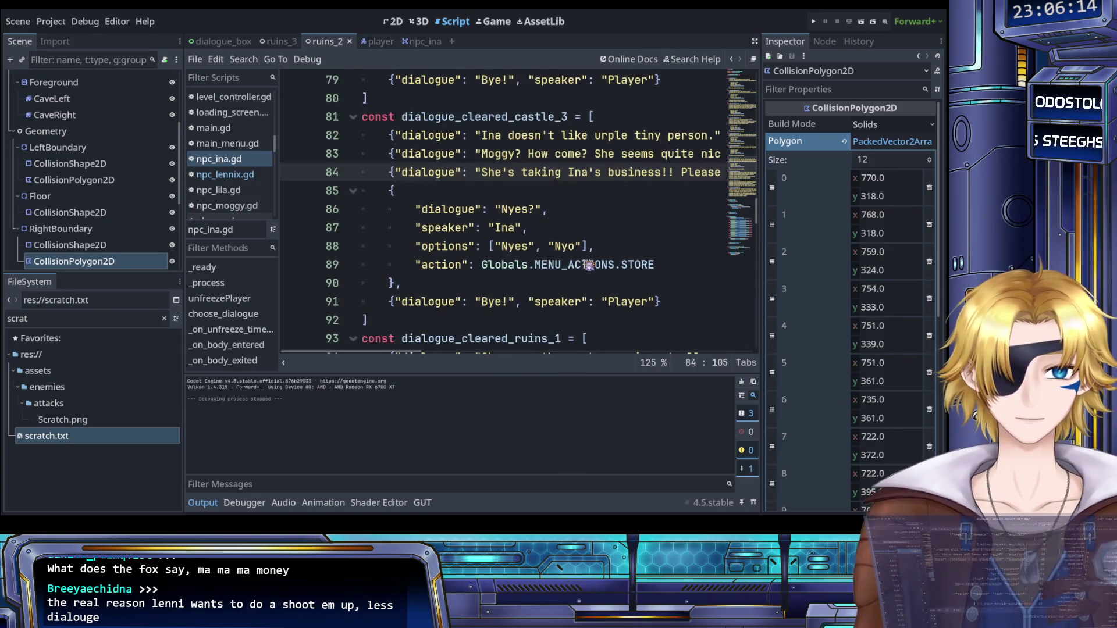
{"action": "left_click_drag", "start_coordinate": [688, 302], "coordinate": [390, 140]}
{"action": "key", "text": "ctrl+c"}
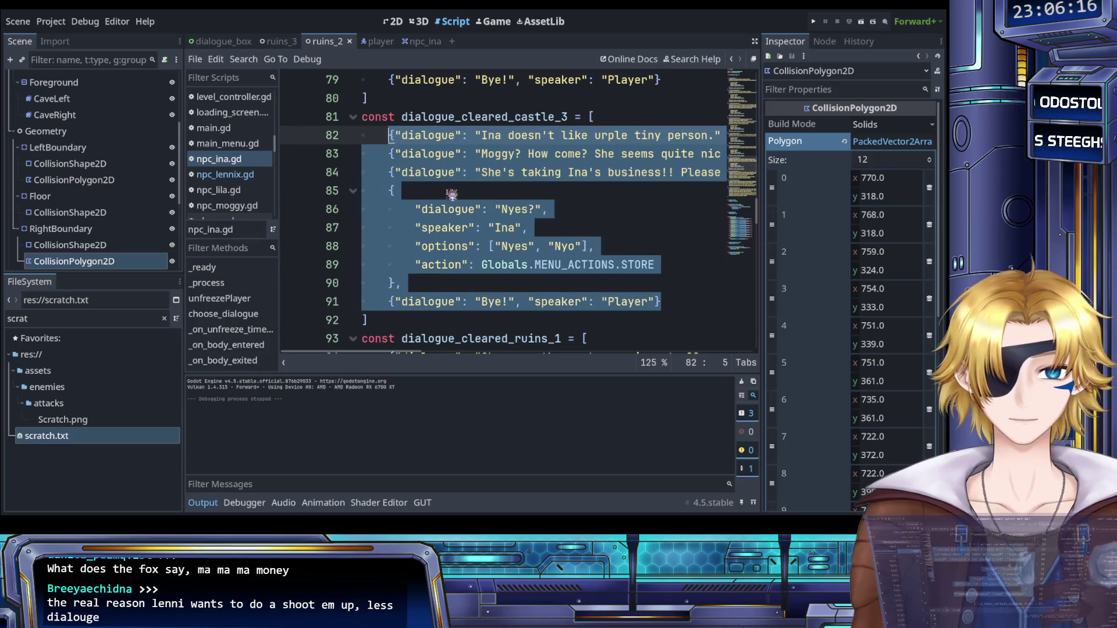
Step: Paste it over the old dialogue_cleared_ruins_1 Lennix avenger entries
{"action": "scroll", "coordinate": [452, 196], "scroll_direction": "down", "scroll_amount": 4}
{"action": "scroll", "coordinate": [452, 196], "scroll_direction": "right", "scroll_amount": 3}
{"action": "mouse_move", "coordinate": [573, 230]}
{"action": "left_mouse_down"}
{"action": "mouse_move", "coordinate": [416, 172]}
{"action": "mouse_move", "coordinate": [432, 172]}
{"action": "mouse_move", "coordinate": [388, 135]}
{"action": "left_mouse_up"}
{"action": "key", "text": "ctrl+v"}
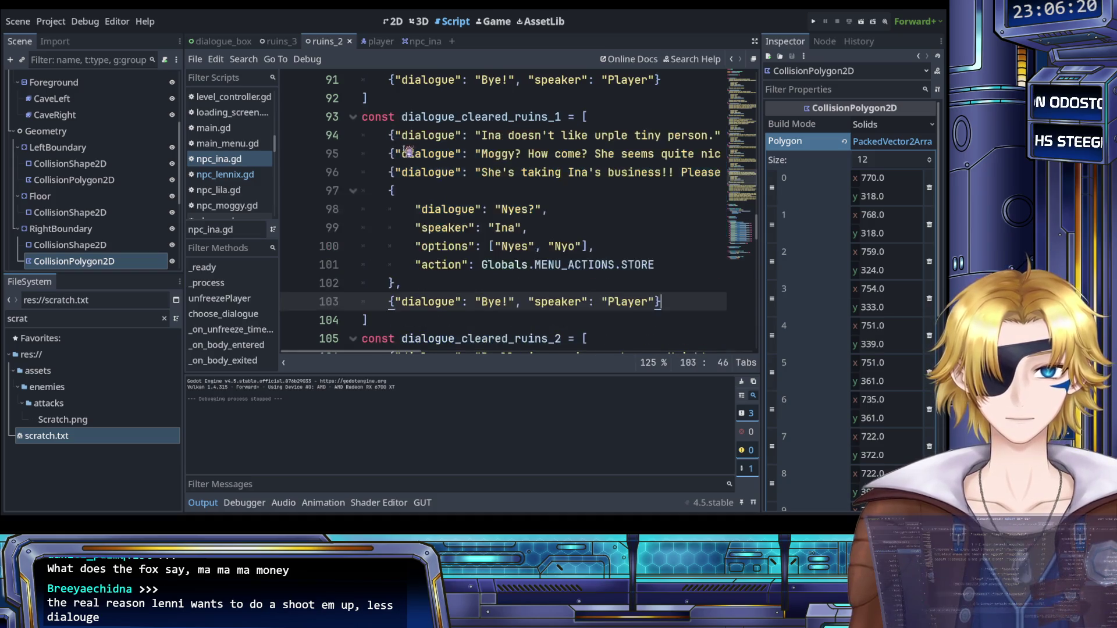
{"action": "left_click", "coordinate": [575, 194]}
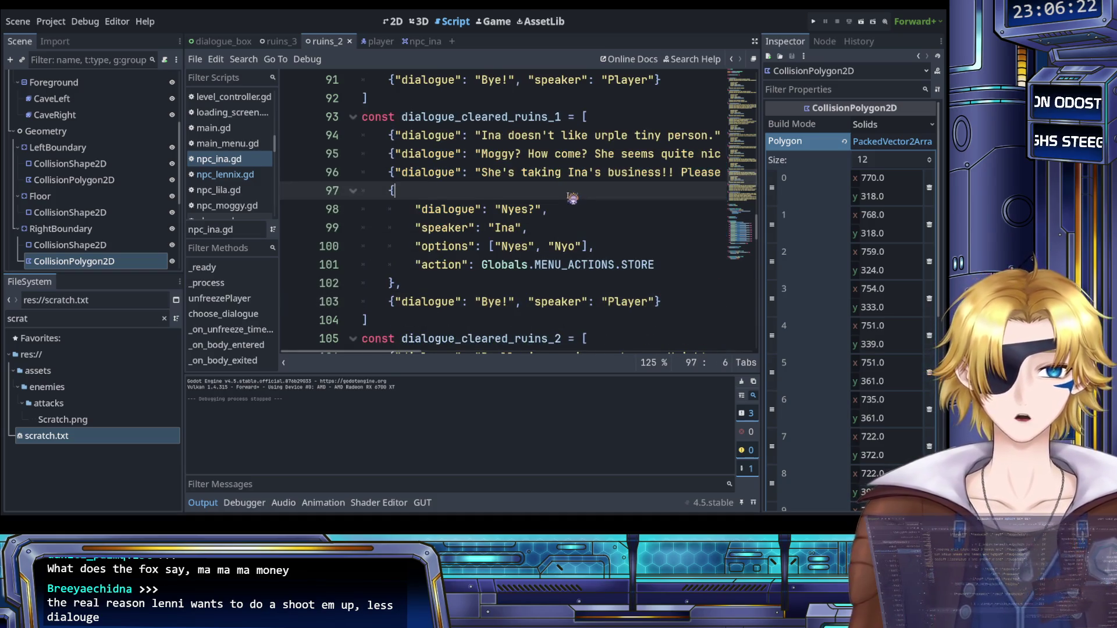
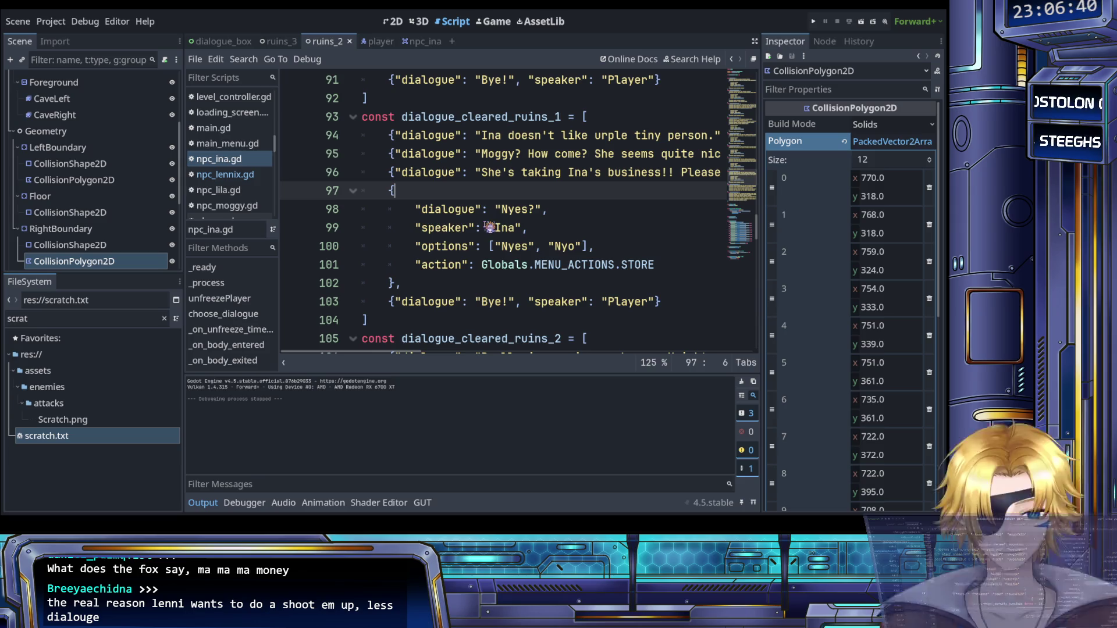
Step: Replace Ina's first cleared-ruins line with 'Ina has been eating cheese puffs for months now. Ina is getting sick of them.'
{"action": "scroll", "coordinate": [485, 229], "scroll_direction": "up", "scroll_amount": 1}
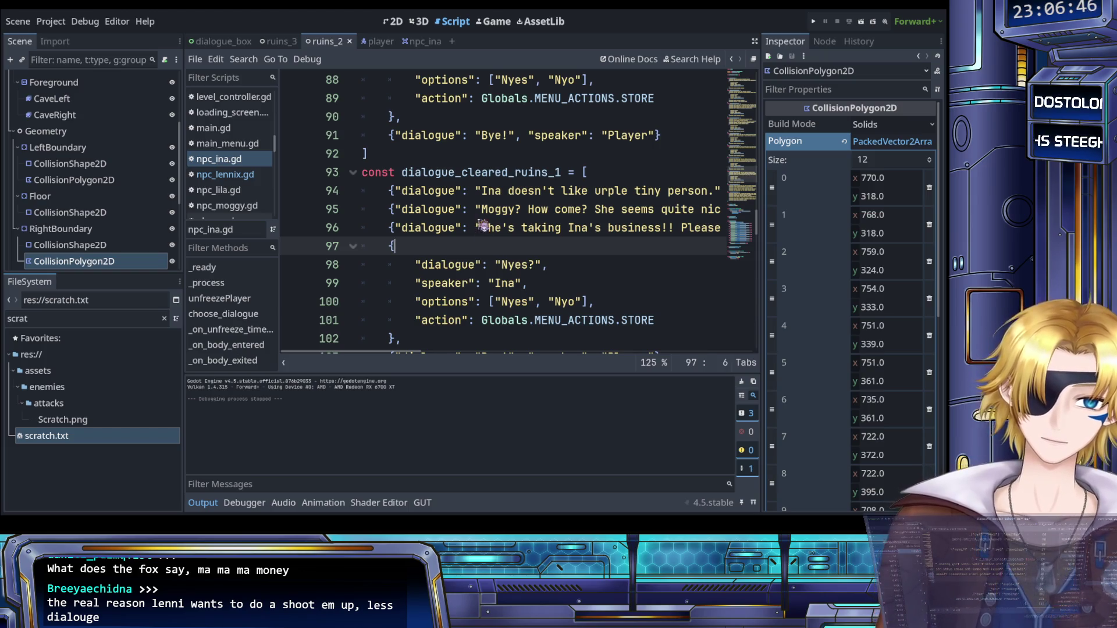
{"action": "left_click", "coordinate": [512, 194]}
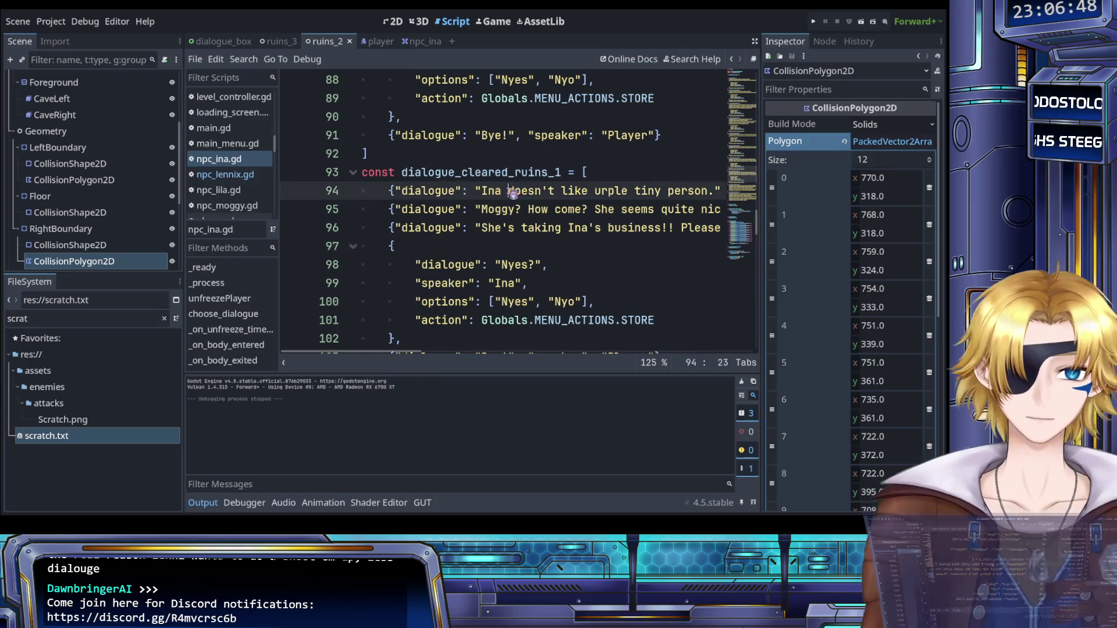
{"action": "scroll", "coordinate": [518, 195], "scroll_direction": "right", "scroll_amount": 5}
{"action": "left_click", "coordinate": [521, 195]}
{"action": "scroll", "coordinate": [521, 195], "scroll_direction": "left", "scroll_amount": 3}
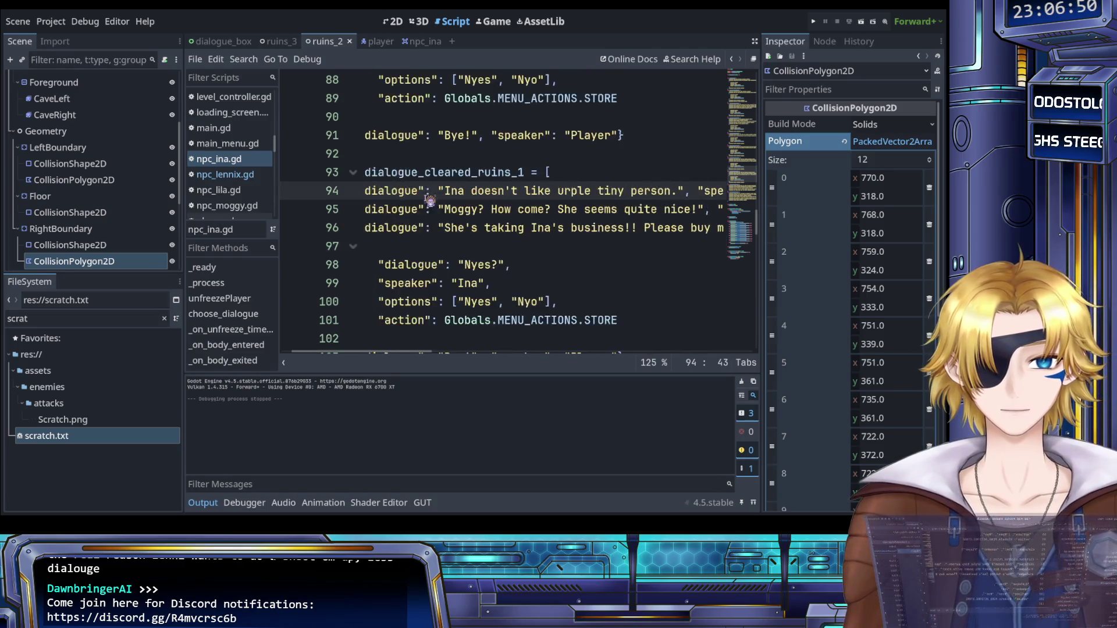
{"action": "scroll", "coordinate": [520, 195], "scroll_direction": "up", "scroll_amount": 1}
{"action": "left_click_drag", "start_coordinate": [444, 248], "coordinate": [605, 250]}
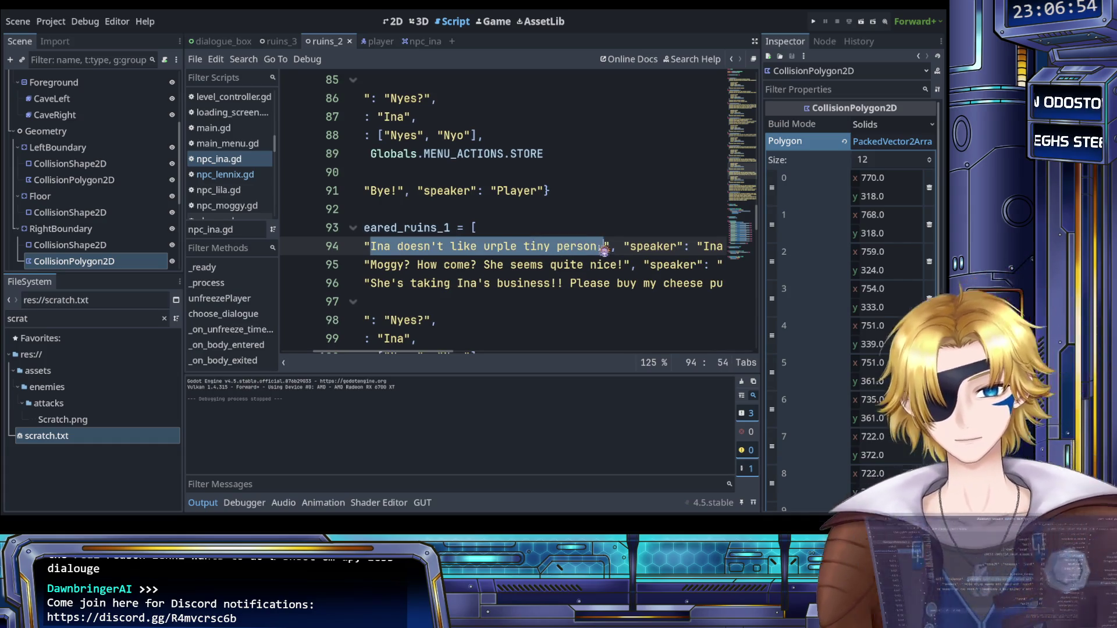
{"action": "type", "text": "Ina h"}
{"action": "type", "text": "as been eat"}
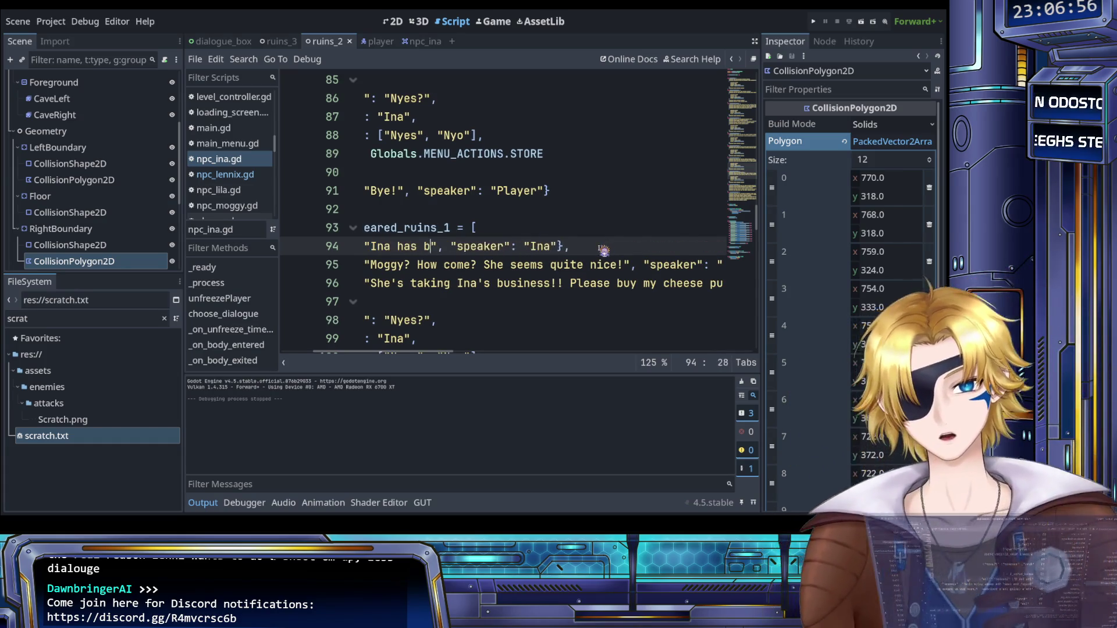
{"action": "type", "text": "ing cheese p"}
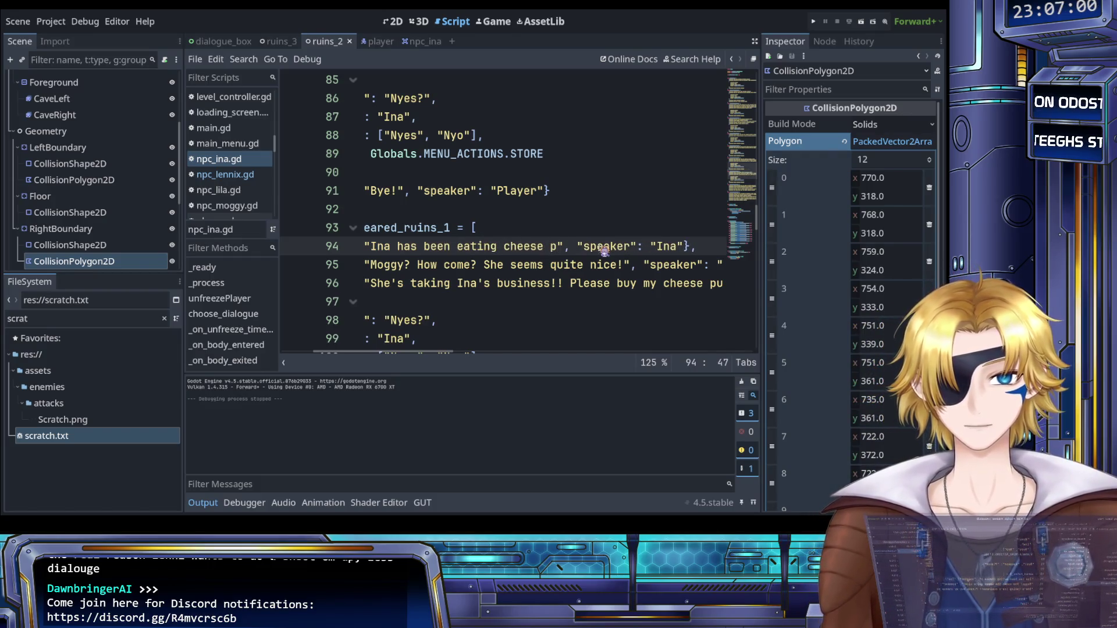
{"action": "type", "text": "uffs f"}
{"action": "type", "text": "or months now"}
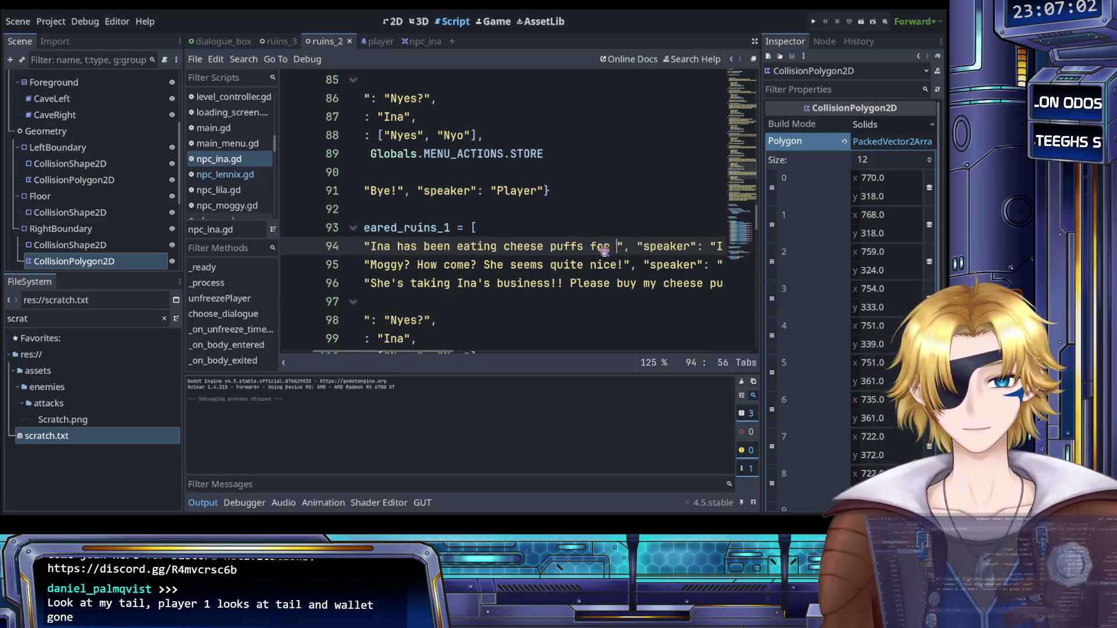
{"action": "type", "text": ". Ina "}
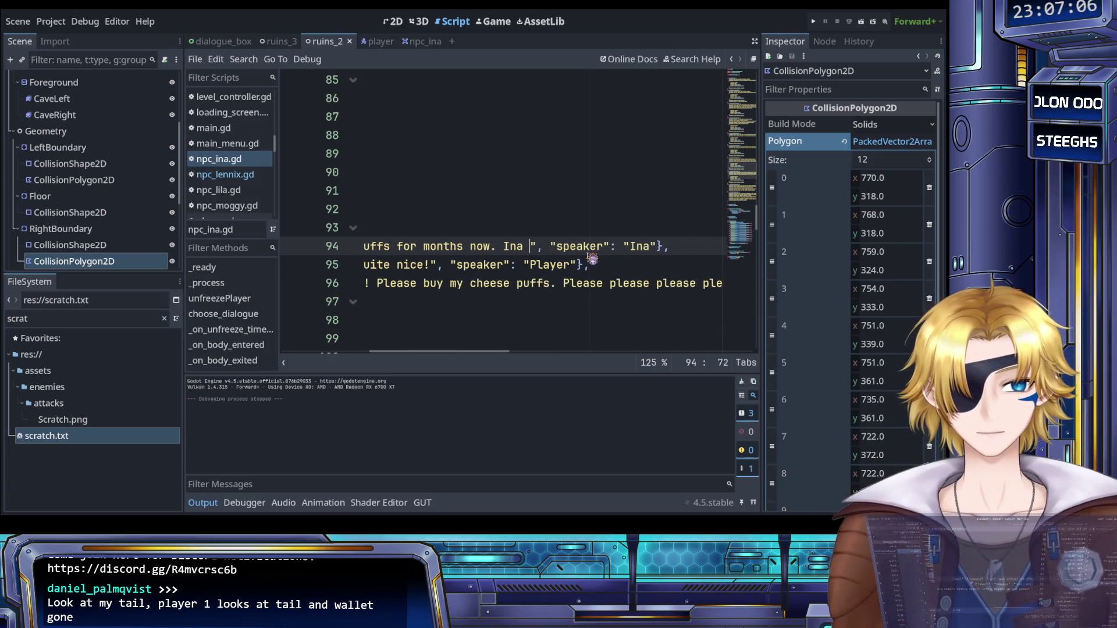
{"action": "type", "text": "is gettin"}
{"action": "type", "text": "g sick of them ..."}
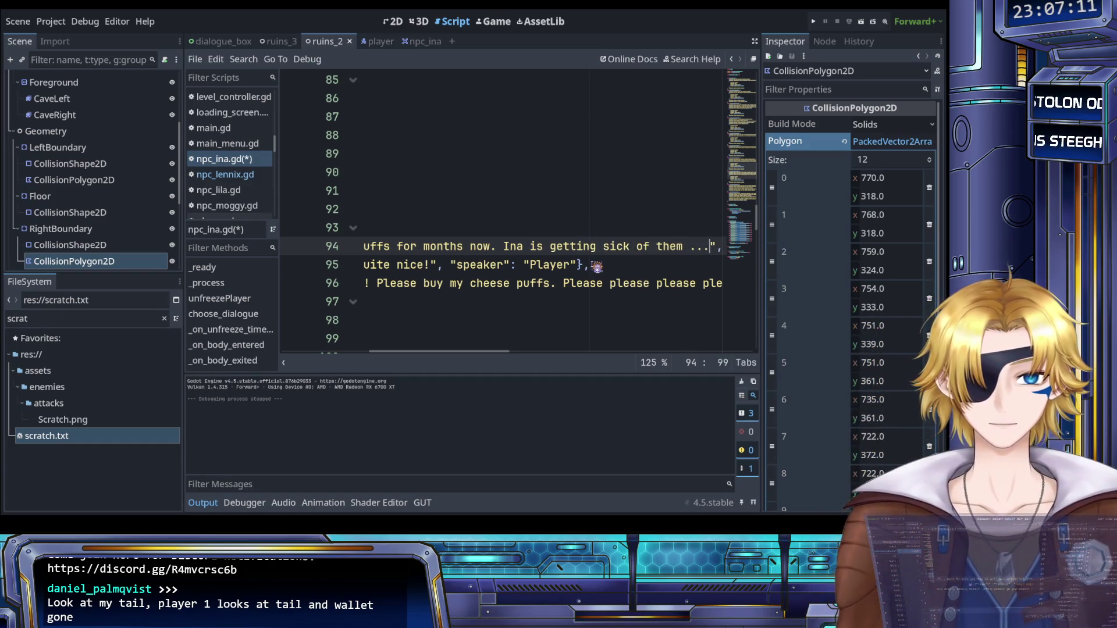
Step: Select the dialogue text of the following line for replacement
{"action": "scroll", "coordinate": [597, 266], "scroll_direction": "right", "scroll_amount": 3}
{"action": "scroll", "coordinate": [553, 267], "scroll_direction": "left", "scroll_amount": 10}
{"action": "left_click_drag", "start_coordinate": [488, 268], "coordinate": [621, 266]}
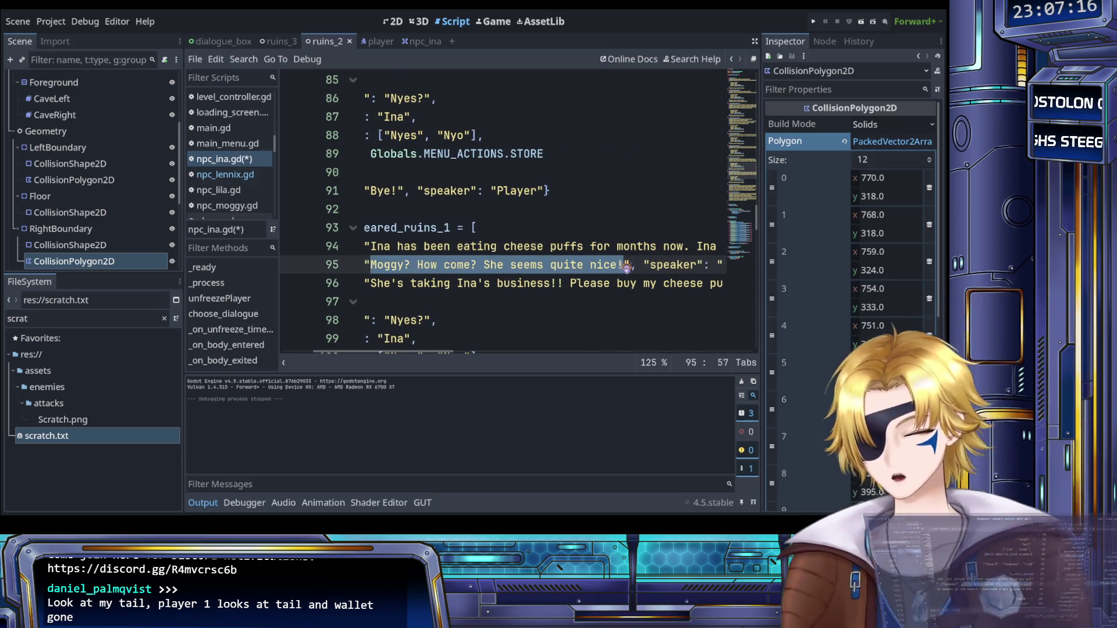
Step: Make the player's reply 'Why don't you eat something else? I'm sure we can catch some game in these woods.'
{"action": "type", "text": "Why don't you eat something else? \", \"speaker\": \"Play"}
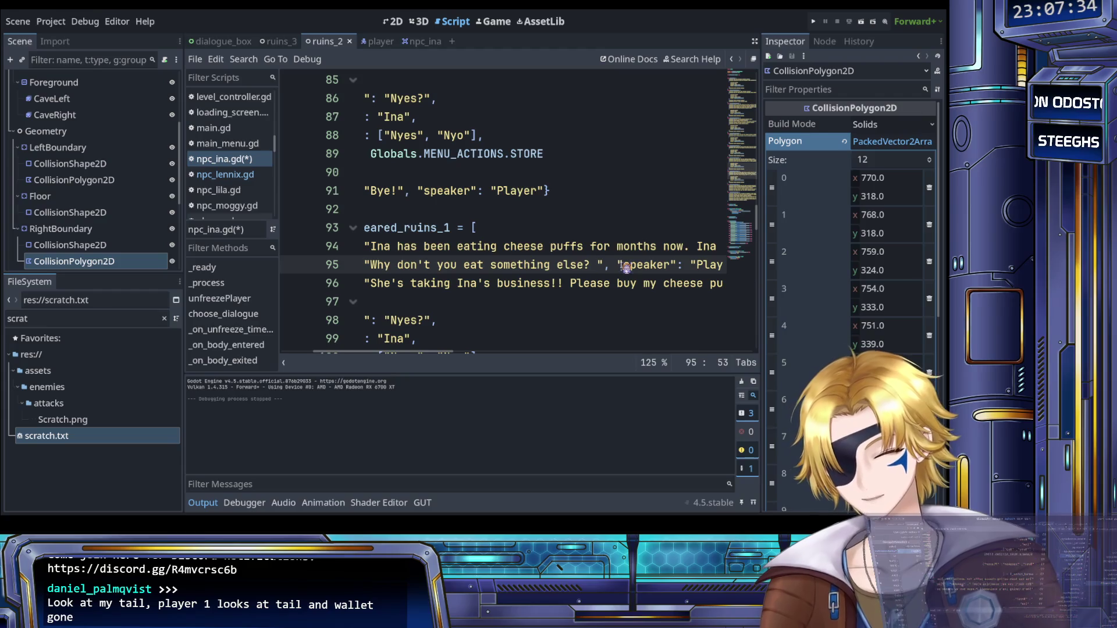
{"action": "type", "text": "I'm s"}
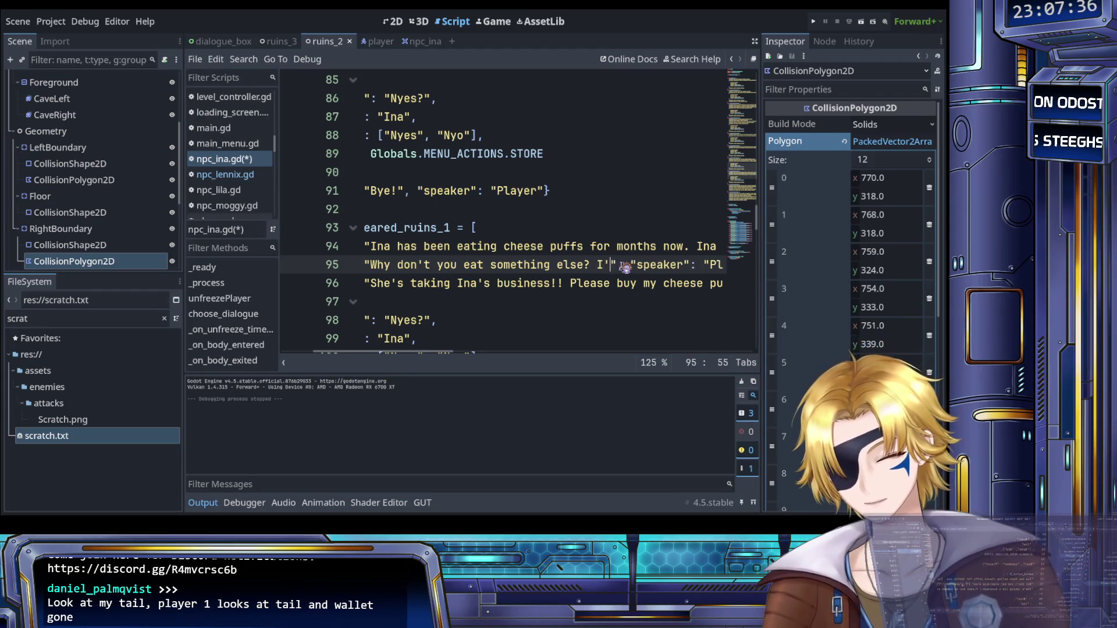
{"action": "type", "text": "ure we can catch"}
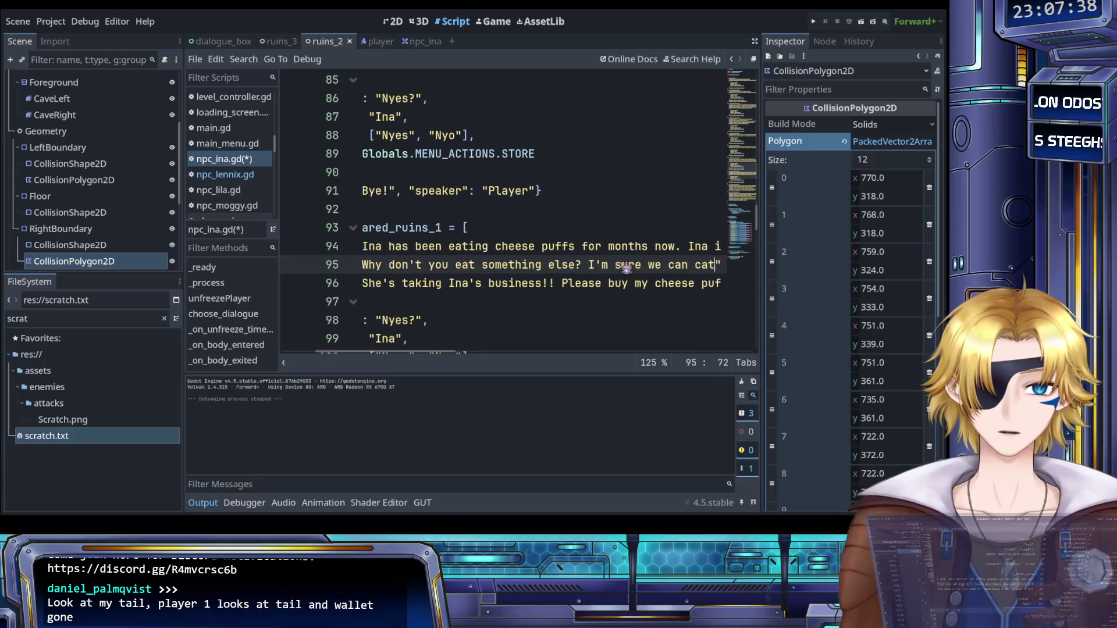
{"action": "type", "text": " some game i"}
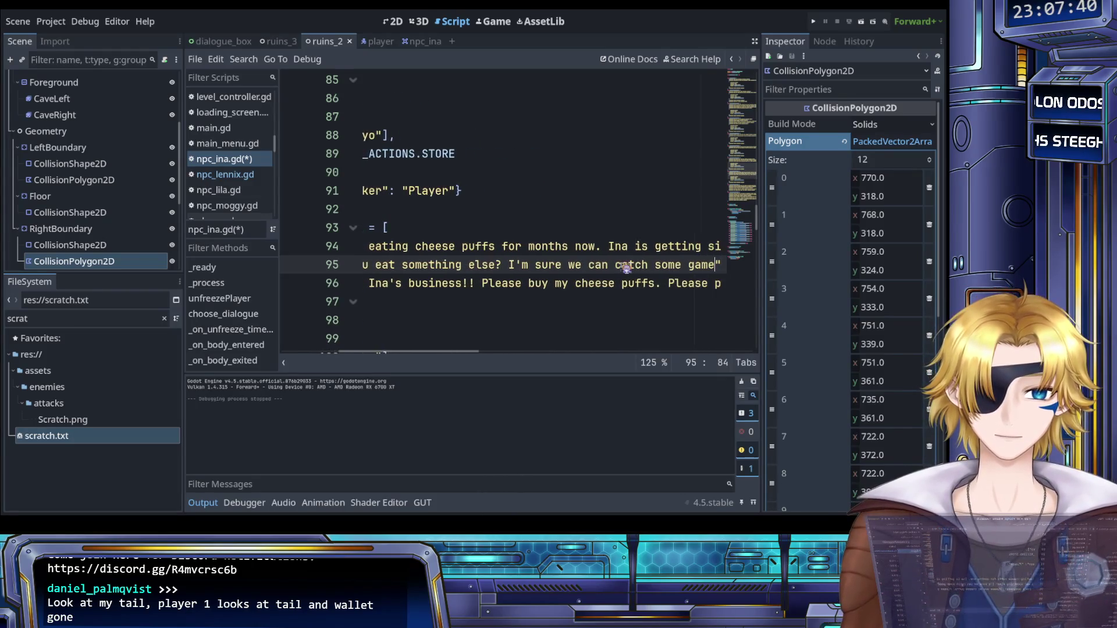
{"action": "type", "text": "n these woods."}
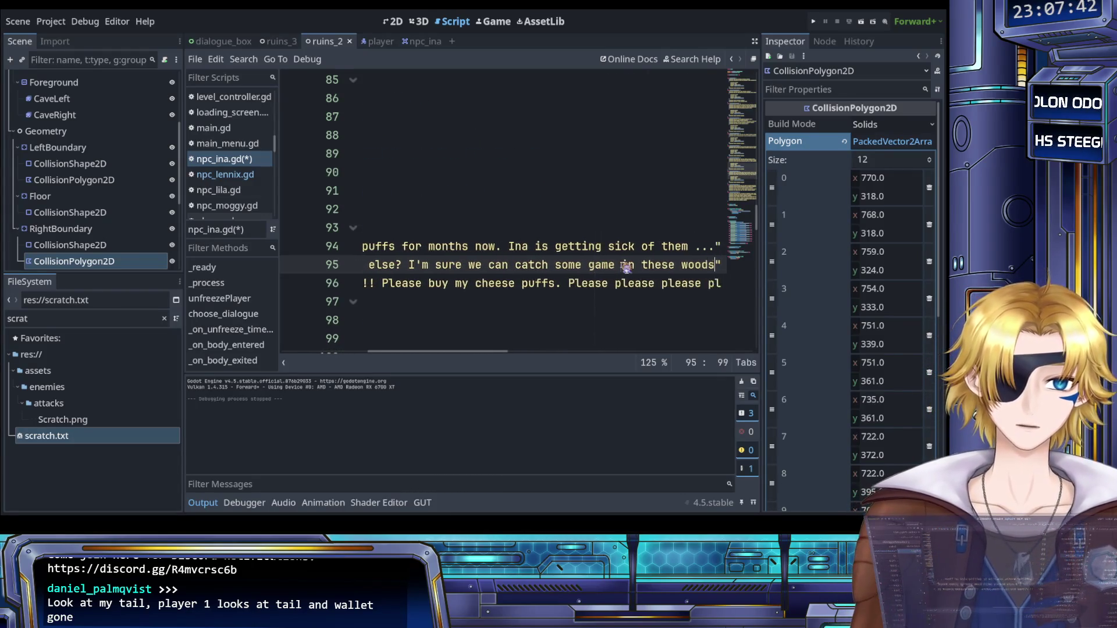
{"action": "scroll", "coordinate": [612, 266], "scroll_direction": "right", "scroll_amount": 5}
{"action": "scroll", "coordinate": [570, 295], "scroll_direction": "left", "scroll_amount": 6}
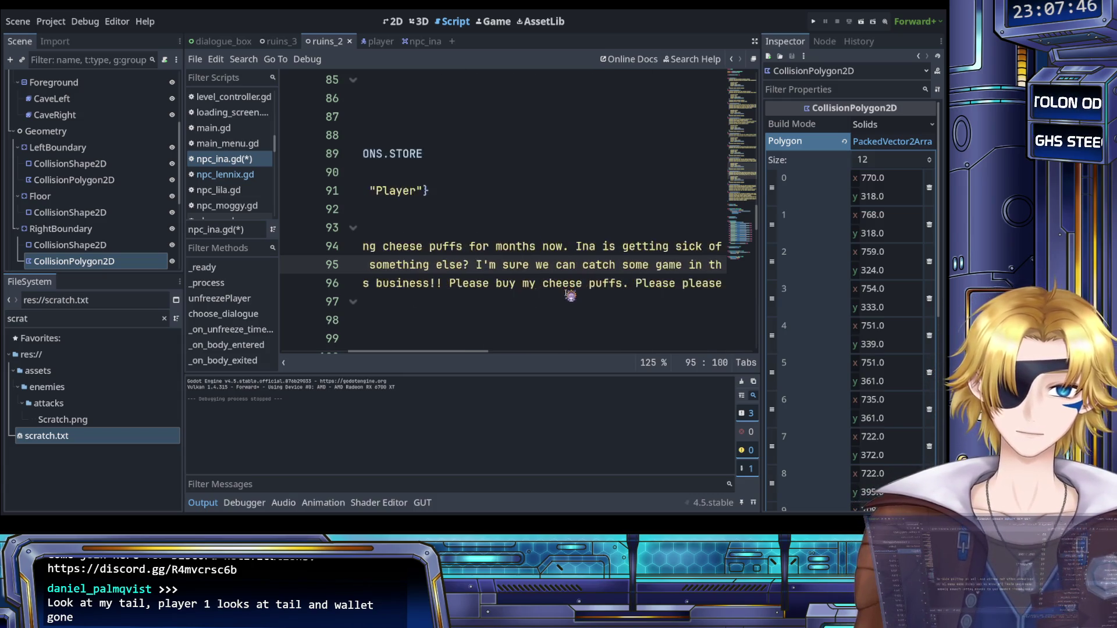
Step: Select the old cheese-puff sales line's dialogue text
{"action": "scroll", "coordinate": [570, 295], "scroll_direction": "left", "scroll_amount": 3}
{"action": "left_click_drag", "start_coordinate": [481, 284], "coordinate": [691, 285]}
{"action": "scroll", "coordinate": [631, 291], "scroll_direction": "left", "scroll_amount": 5}
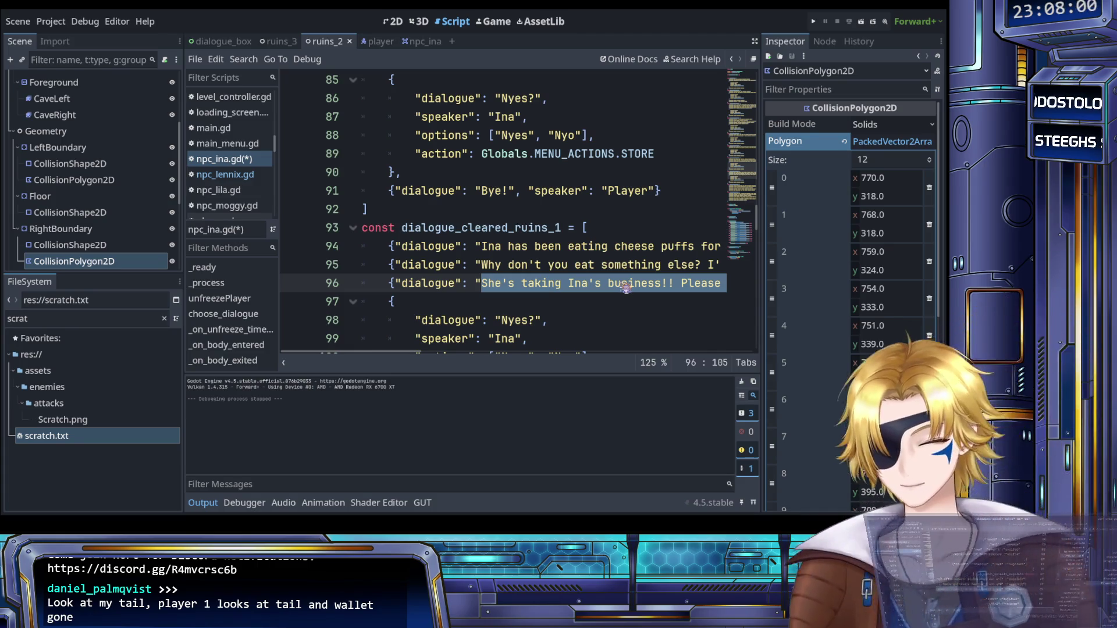
Step: Type Ina's line 'HMMMMM .... hmmmmmm ...' and tidy its dots and spacing
{"action": "type", "text": "HMMMMM "}
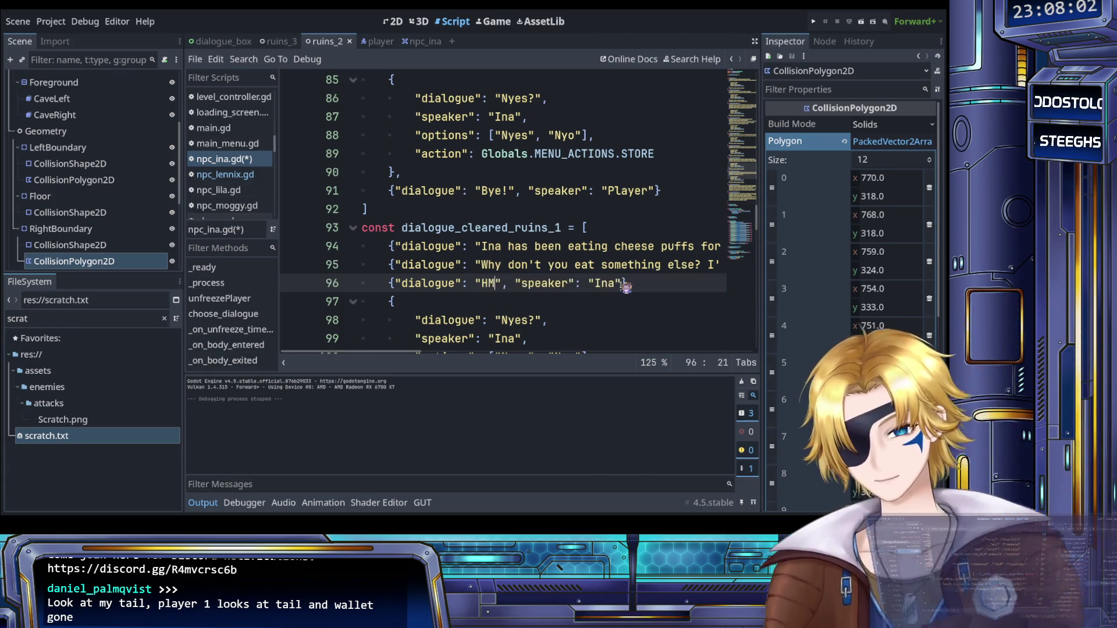
{"action": "type", "text": ".... hmmmmmm"}
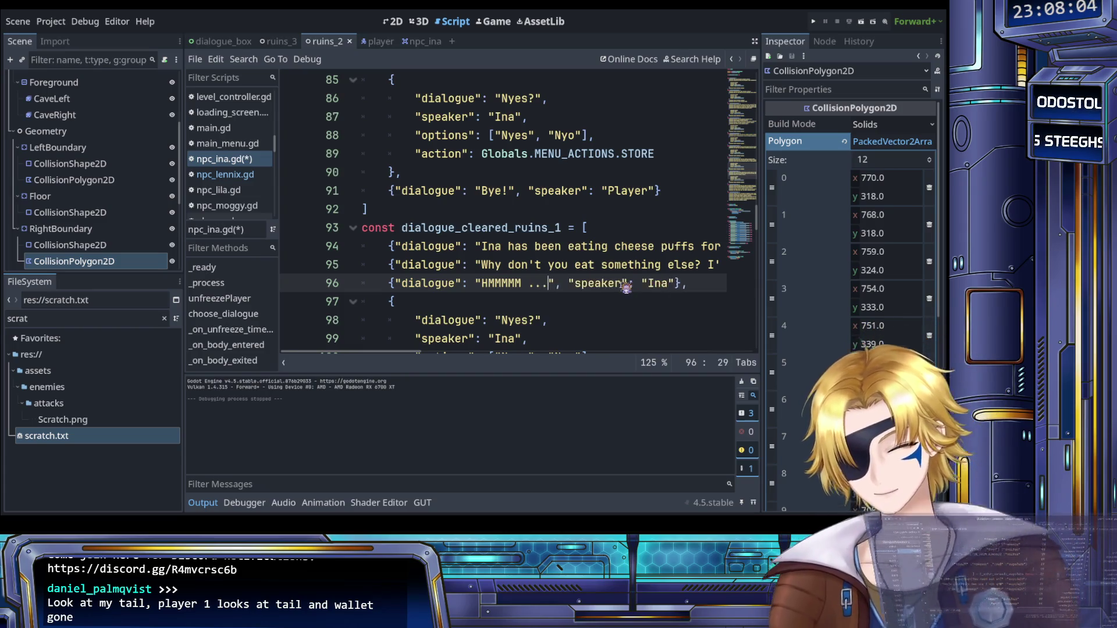
{"action": "type", "text": "..."}
{"action": "key", "text": "BackSpace"}
{"action": "key", "text": "BackSpace"}
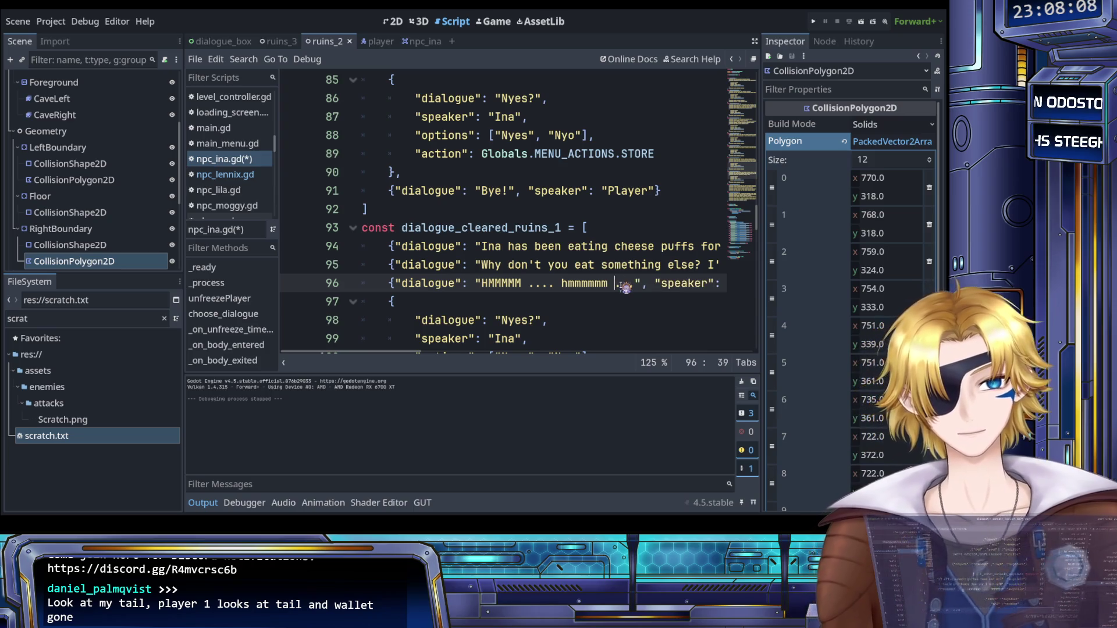
{"action": "key", "text": "BackSpace"}
Step: Duplicate the HMMMMM dialogue line directly below itself
{"action": "key", "text": "End"}
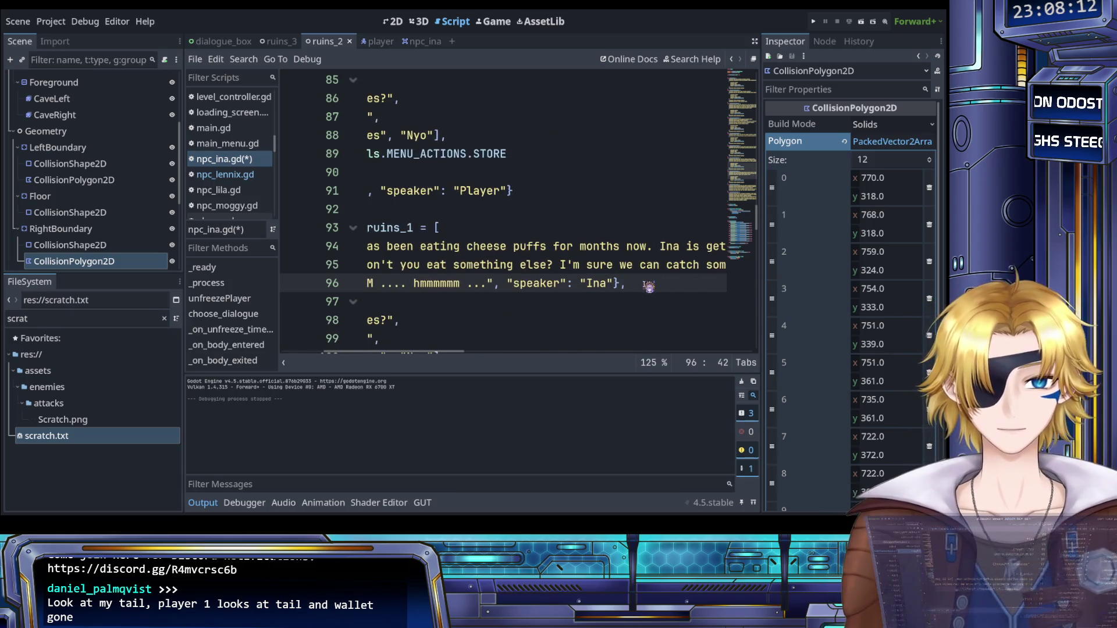
{"action": "key", "text": "shift+Home"}
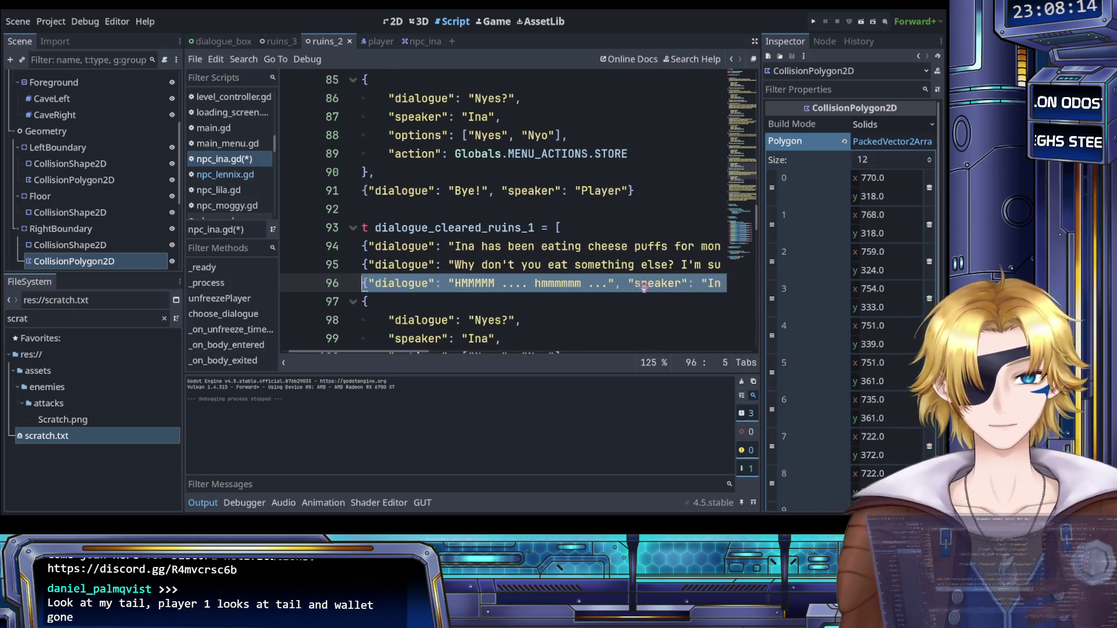
{"action": "key", "text": "ctrl+c"}
{"action": "key", "text": "End"}
{"action": "key", "text": "Return"}
{"action": "key", "text": "ctrl+v"}
Step: Rewrite the copied line's text as '[Ina seems to be thinking very hard.]'
{"action": "key", "text": "Home"}
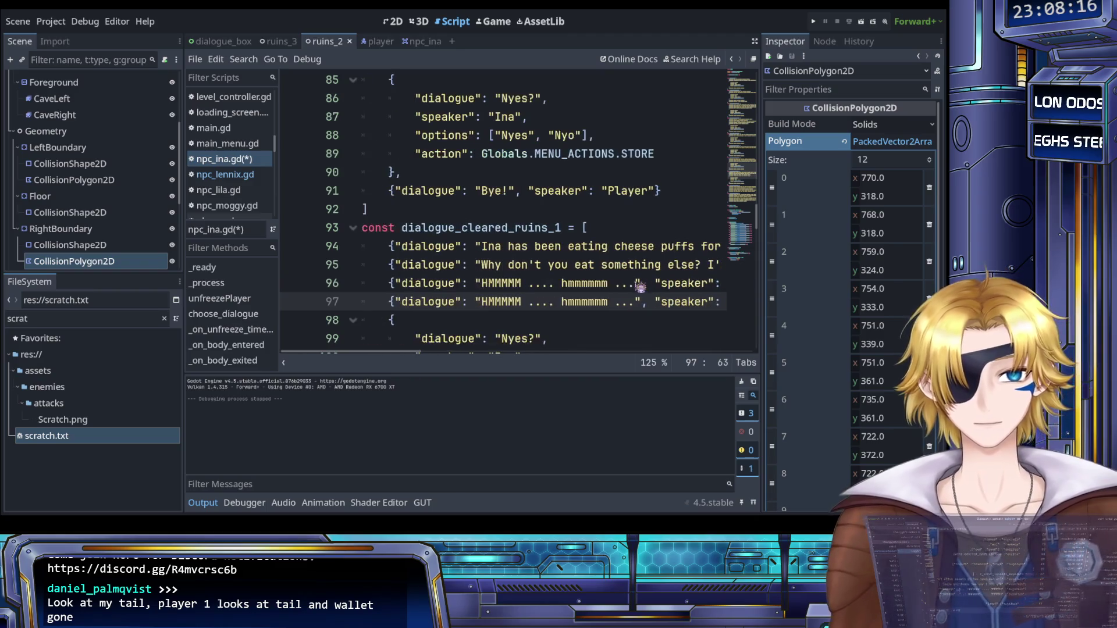
{"action": "left_click_drag", "start_coordinate": [482, 301], "coordinate": [636, 304]}
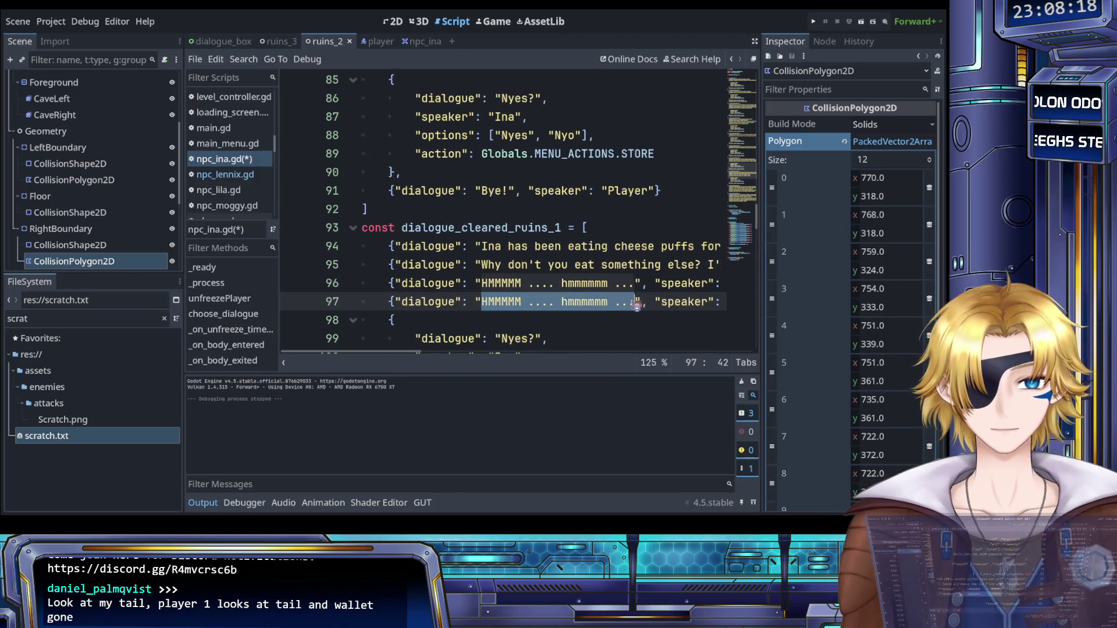
{"action": "type", "text": "<>"}
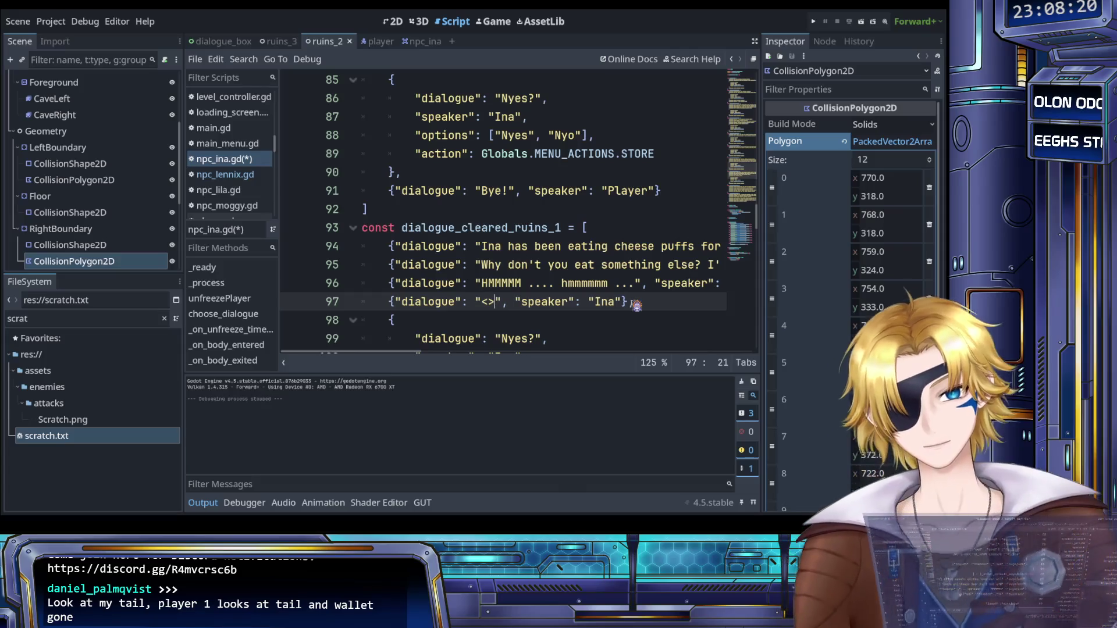
{"action": "key", "text": "BackSpace"}
{"action": "key", "text": "Delete"}
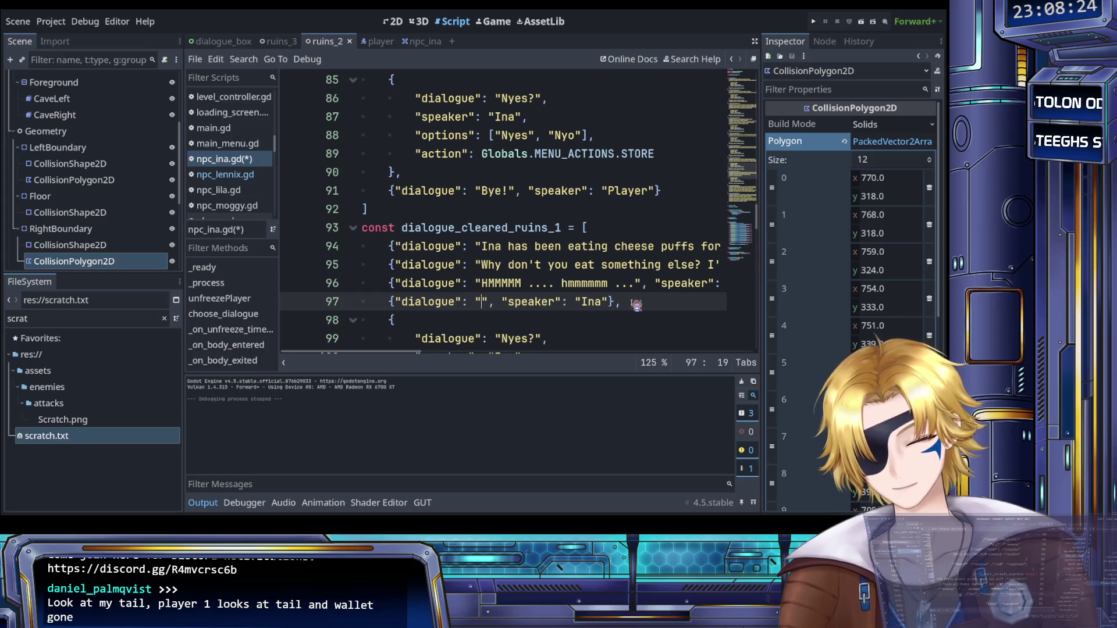
{"action": "type", "text": "[]"}
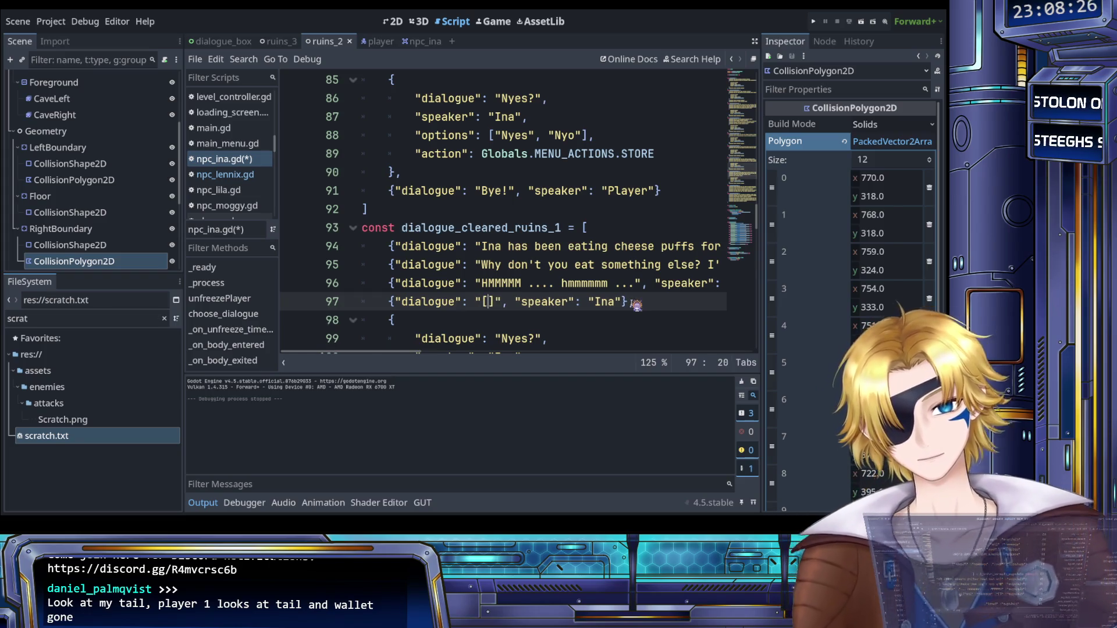
{"action": "type", "text": "Ina's"}
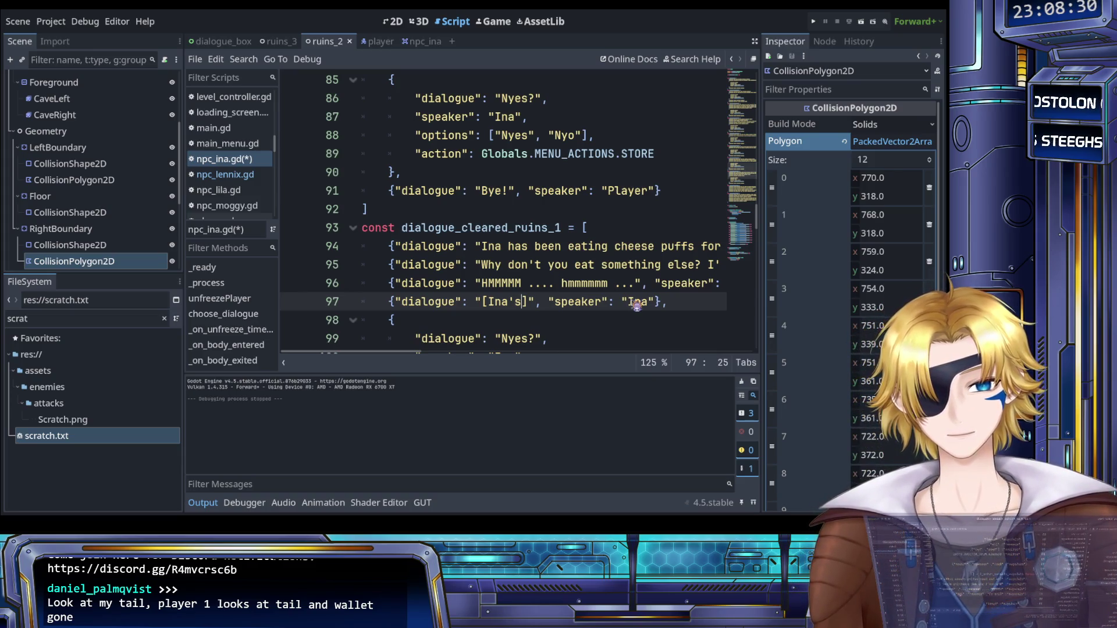
{"action": "key", "text": "BackSpace"}
{"action": "key", "text": "BackSpace"}
{"action": "type", "text": "see,"}
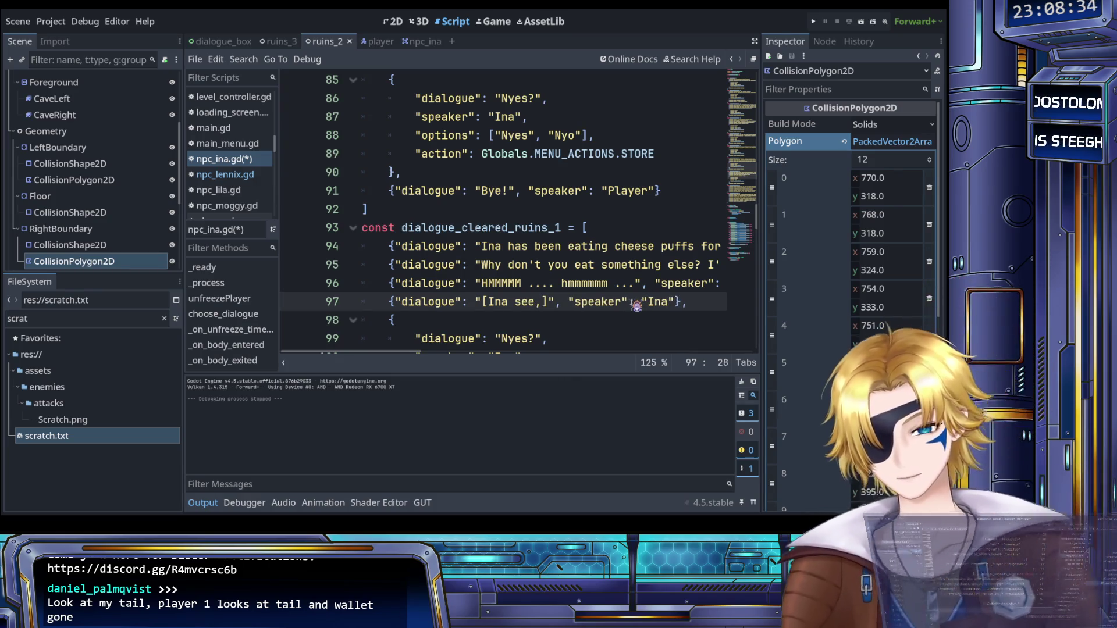
{"action": "key", "text": "BackSpace"}
{"action": "type", "text": "ms to be t"}
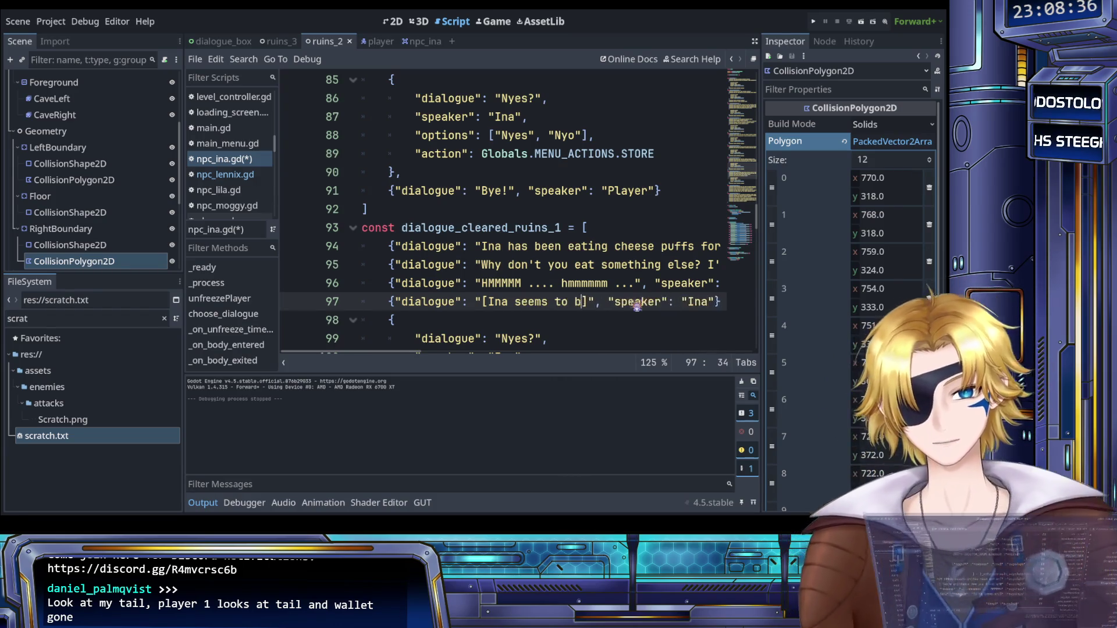
{"action": "type", "text": "hinking "}
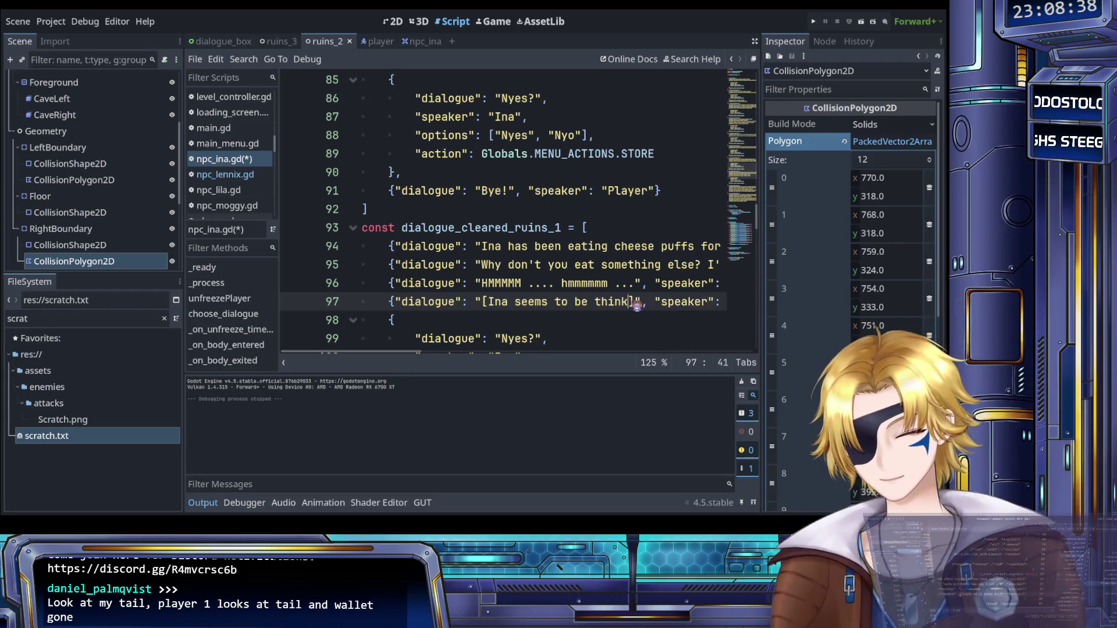
{"action": "type", "text": "very hard"}
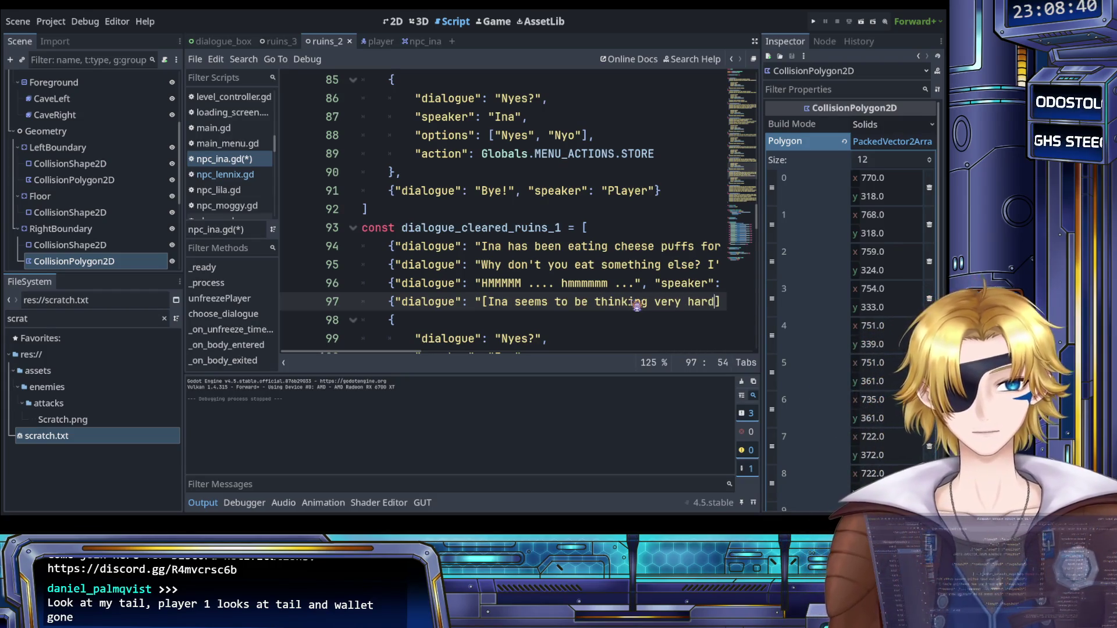
{"action": "scroll", "coordinate": [599, 305], "scroll_direction": "right", "scroll_amount": 3}
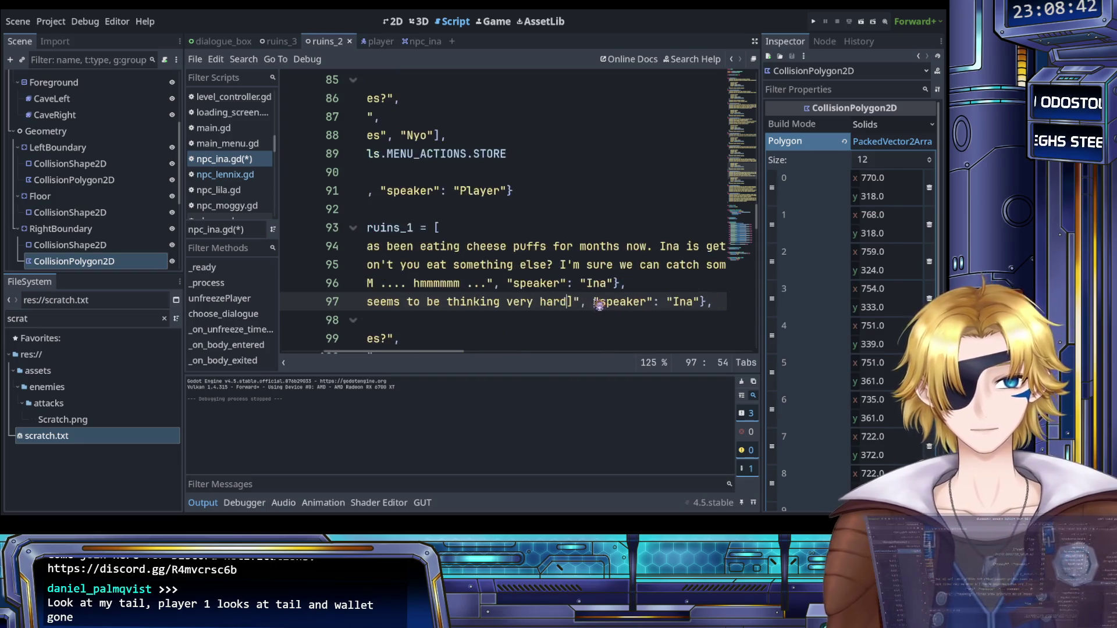
{"action": "type", "text": "."}
Step: Save npc_ina.gd and duplicate the thinking-hard line beneath it
{"action": "key", "text": "ctrl+s"}
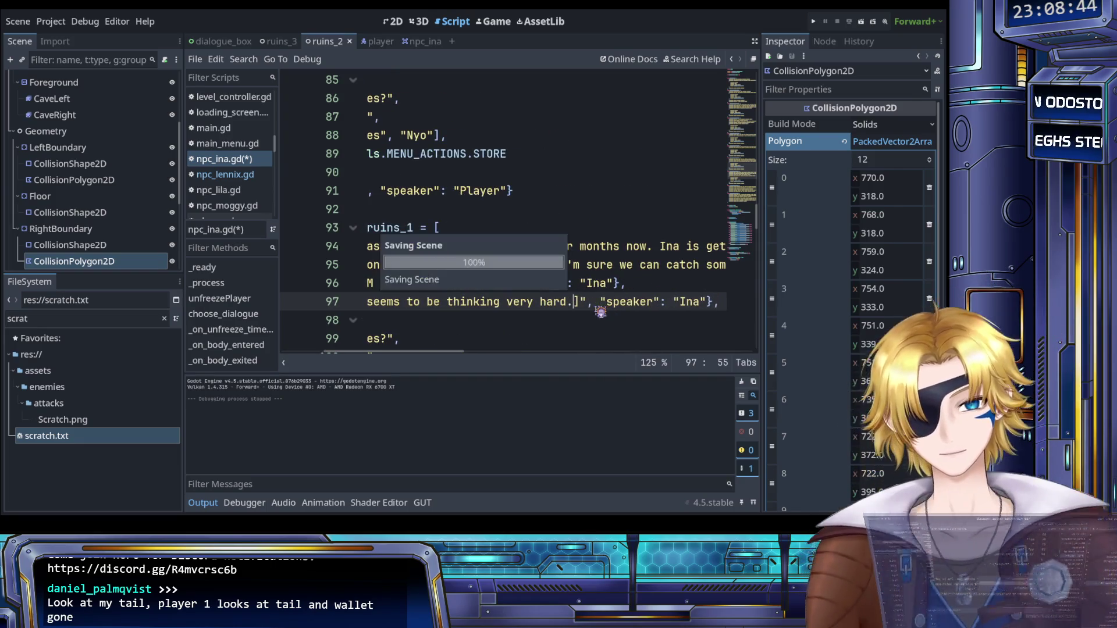
{"action": "key", "text": "End"}
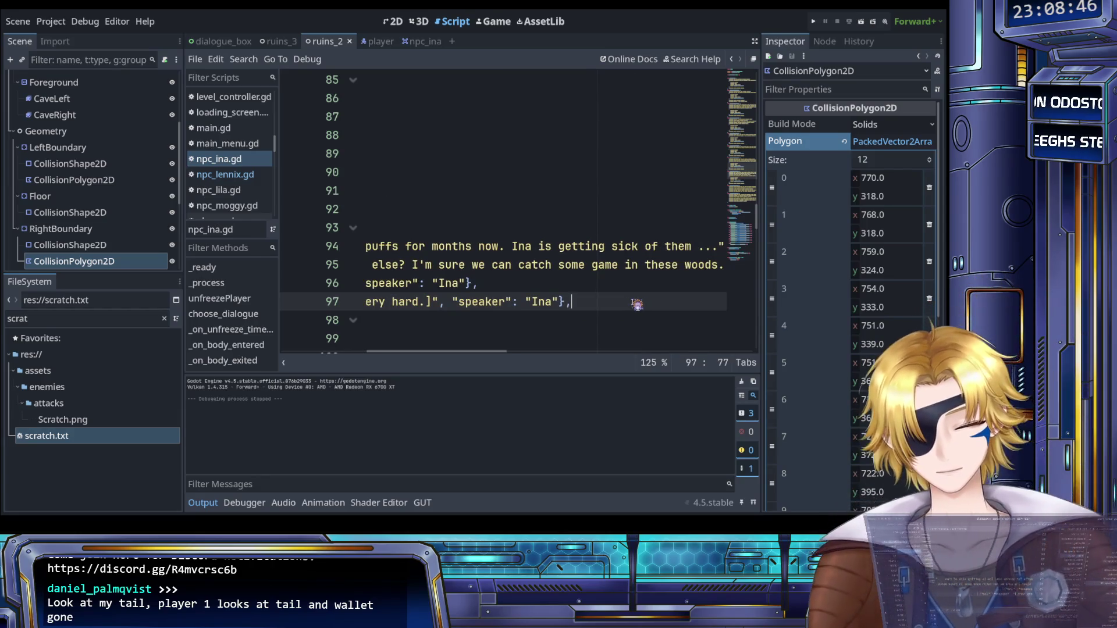
{"action": "key", "text": "shift+Home"}
{"action": "key", "text": "ctrl+c"}
{"action": "key", "text": "End"}
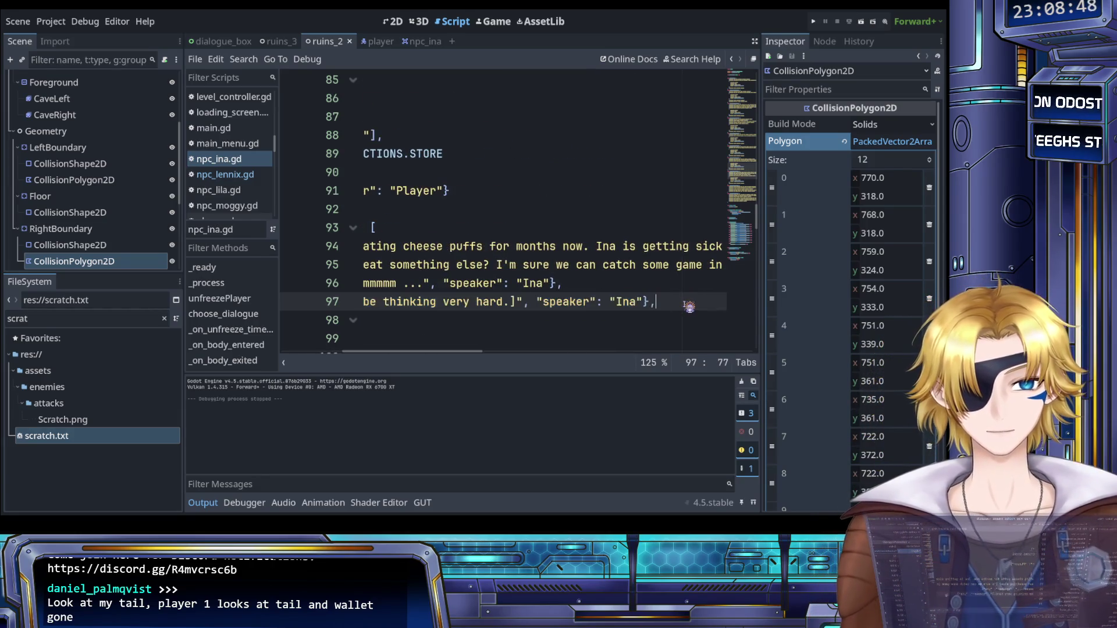
{"action": "key", "text": "Return"}
{"action": "key", "text": "ctrl+v"}
{"action": "scroll", "coordinate": [582, 314], "scroll_direction": "left", "scroll_amount": 5}
{"action": "left_click_drag", "start_coordinate": [483, 320], "coordinate": [615, 323]}
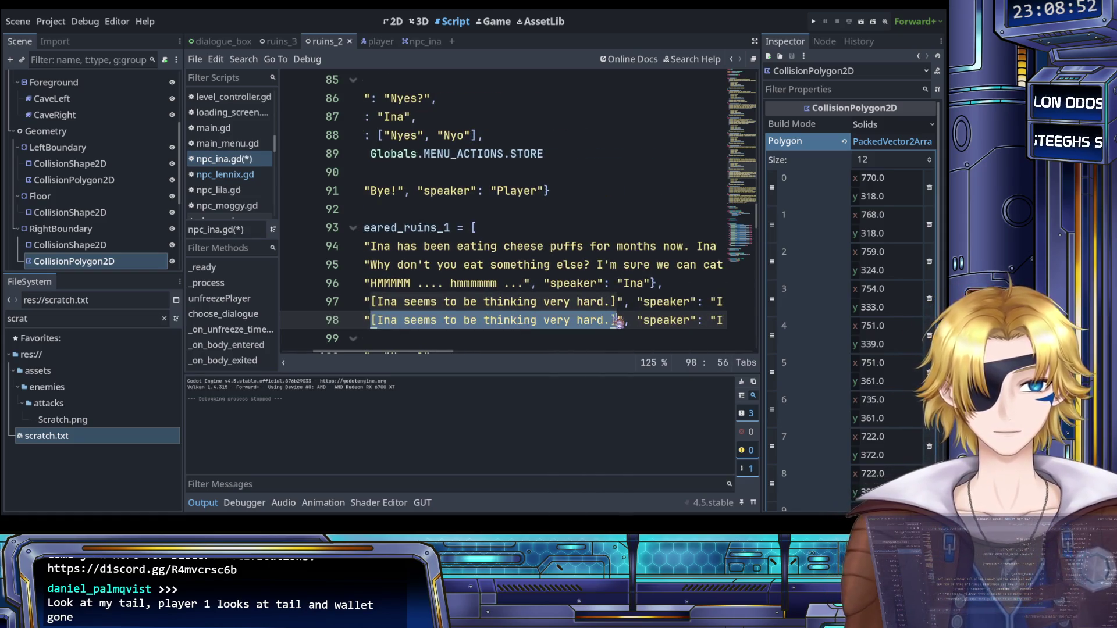
{"action": "type", "text": "Che"}
{"action": "key", "text": "BackSpace"}
{"action": "key", "text": "BackSpace"}
{"action": "key", "text": "BackSpace"}
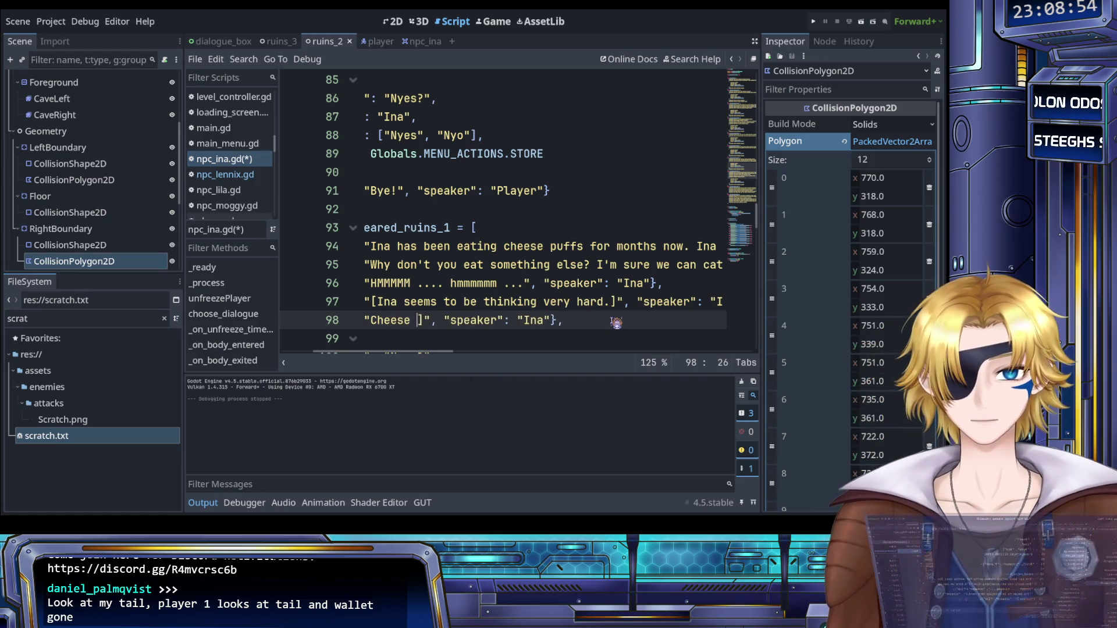
{"action": "type", "text": "Ina "}
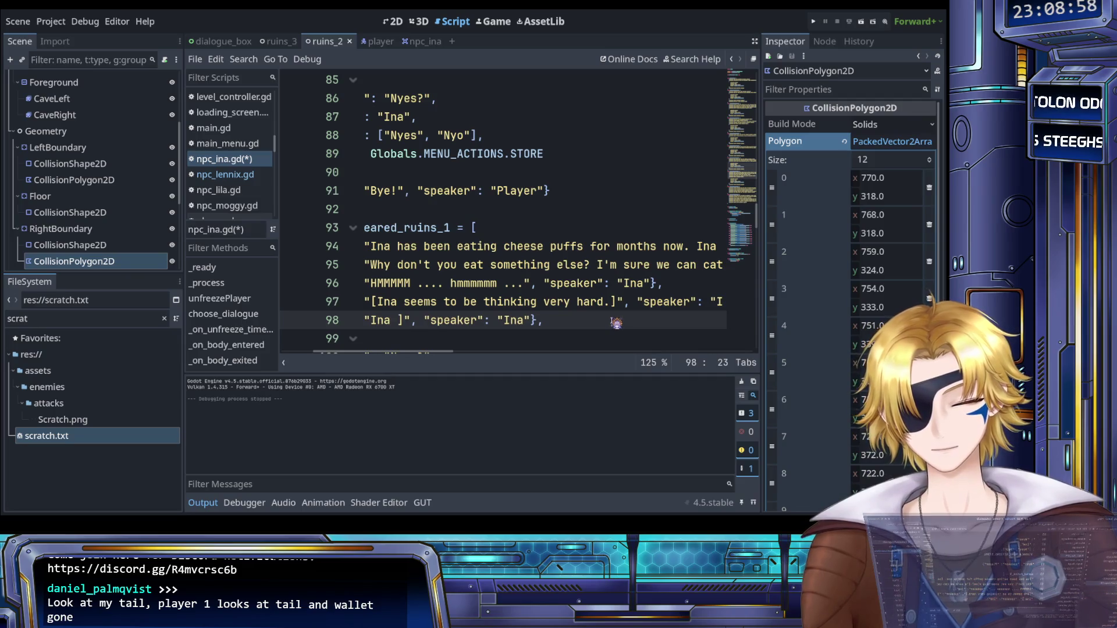
{"action": "type", "text": "must eat che"}
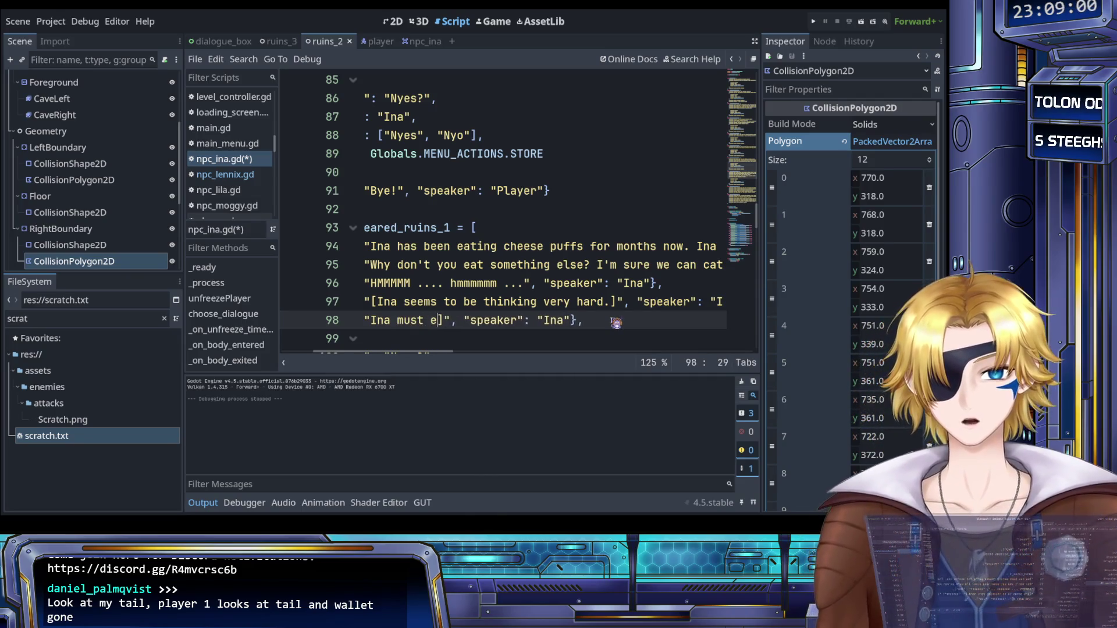
{"action": "type", "text": "ese puffs. Che"}
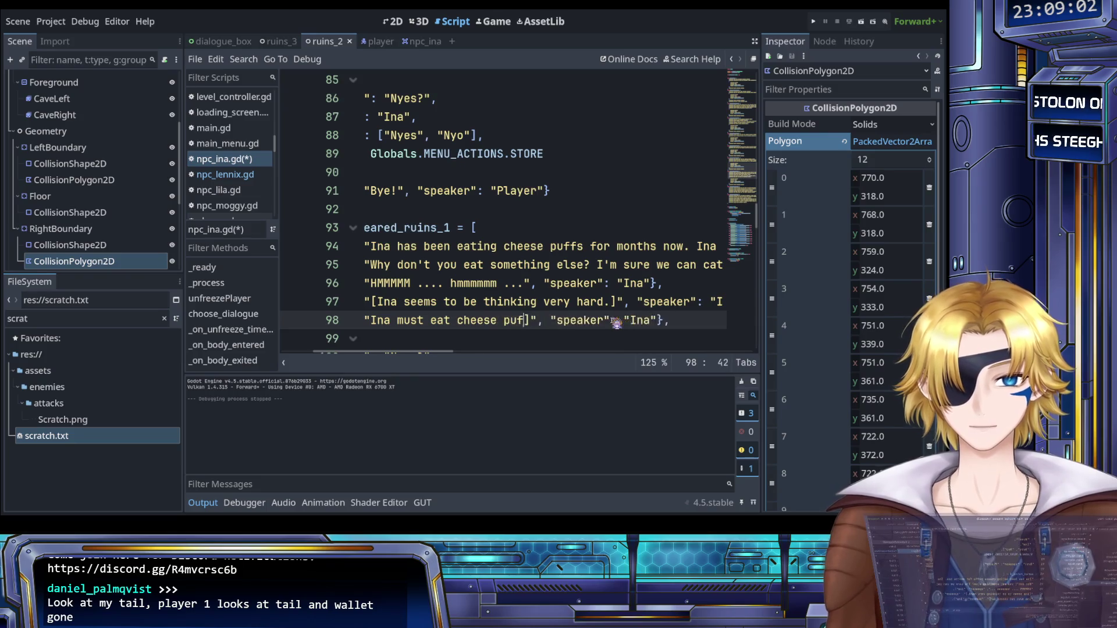
{"action": "type", "text": "ese pu"}
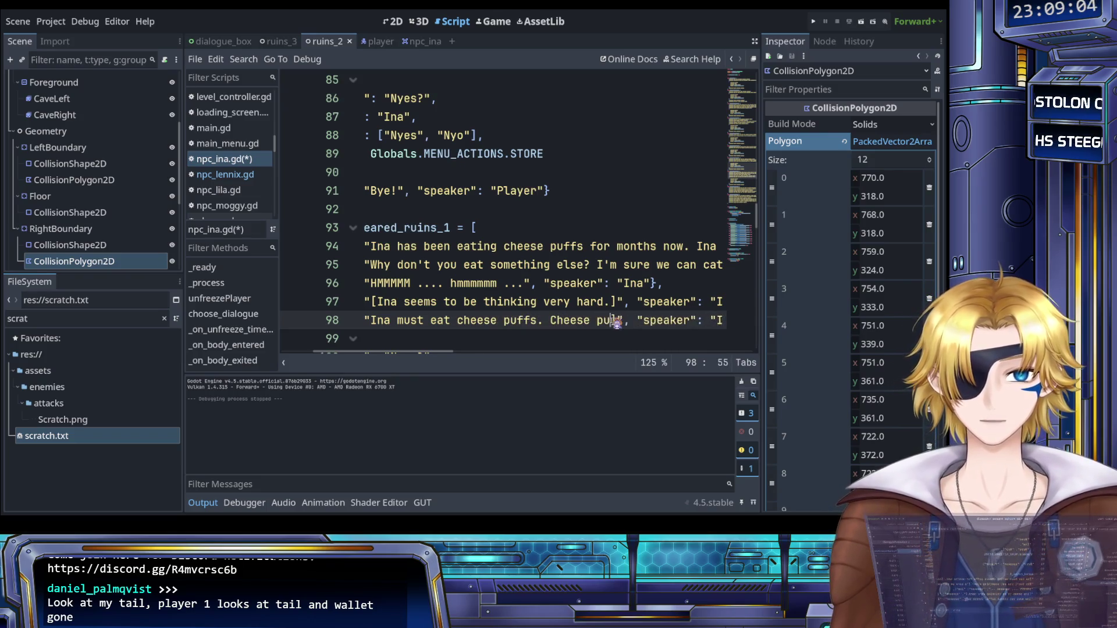
{"action": "type", "text": "become merch"}
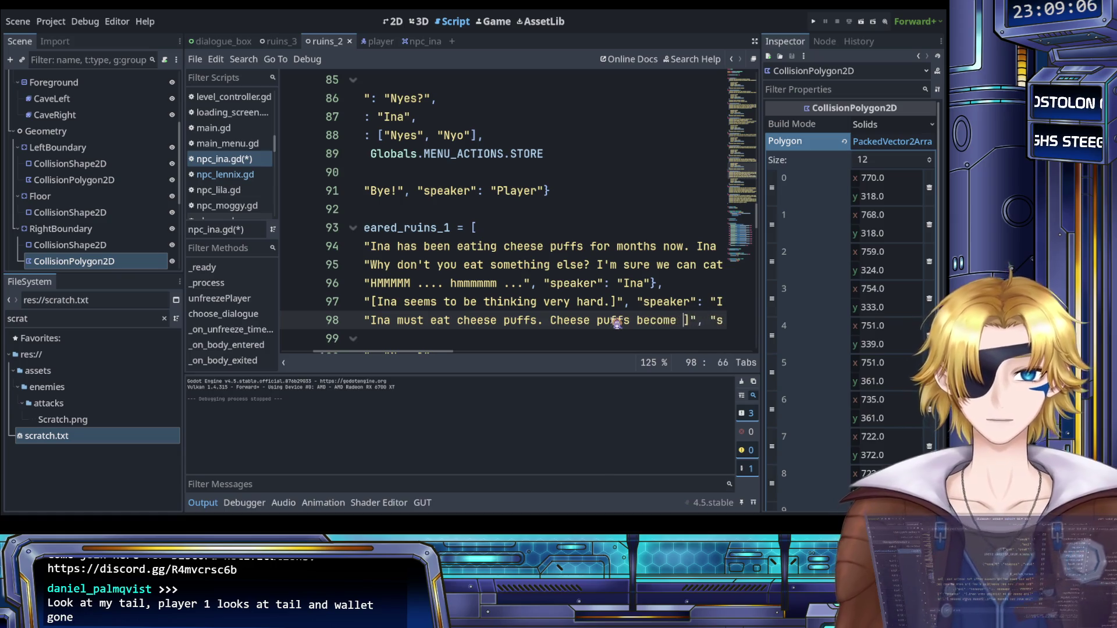
{"action": "type", "text": "andise."}
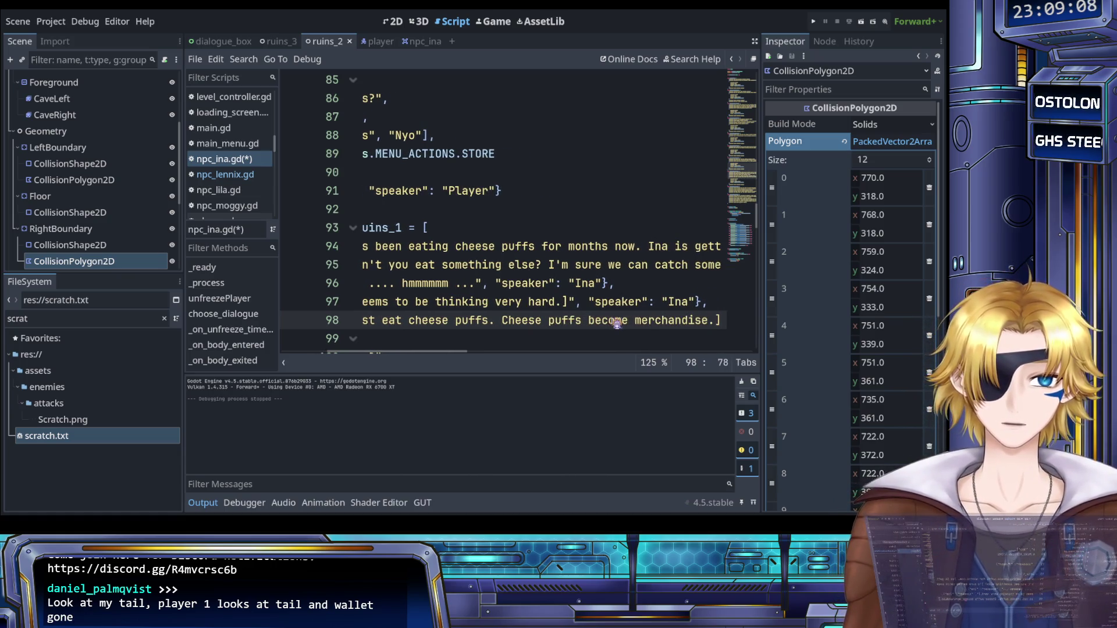
{"action": "scroll", "coordinate": [617, 324], "scroll_direction": "right", "scroll_amount": 3}
{"action": "key", "text": "Return"}
{"action": "key", "text": "ctrl+v"}
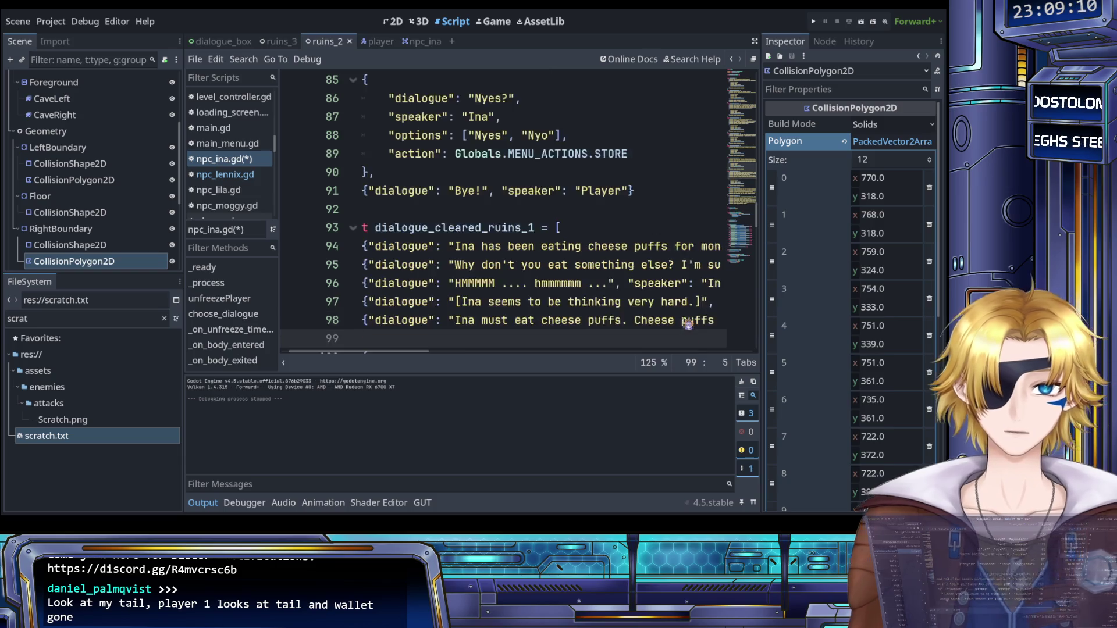
{"action": "scroll", "coordinate": [558, 336], "scroll_direction": "left", "scroll_amount": 3}
{"action": "left_click_drag", "start_coordinate": [484, 341], "coordinate": [624, 339]}
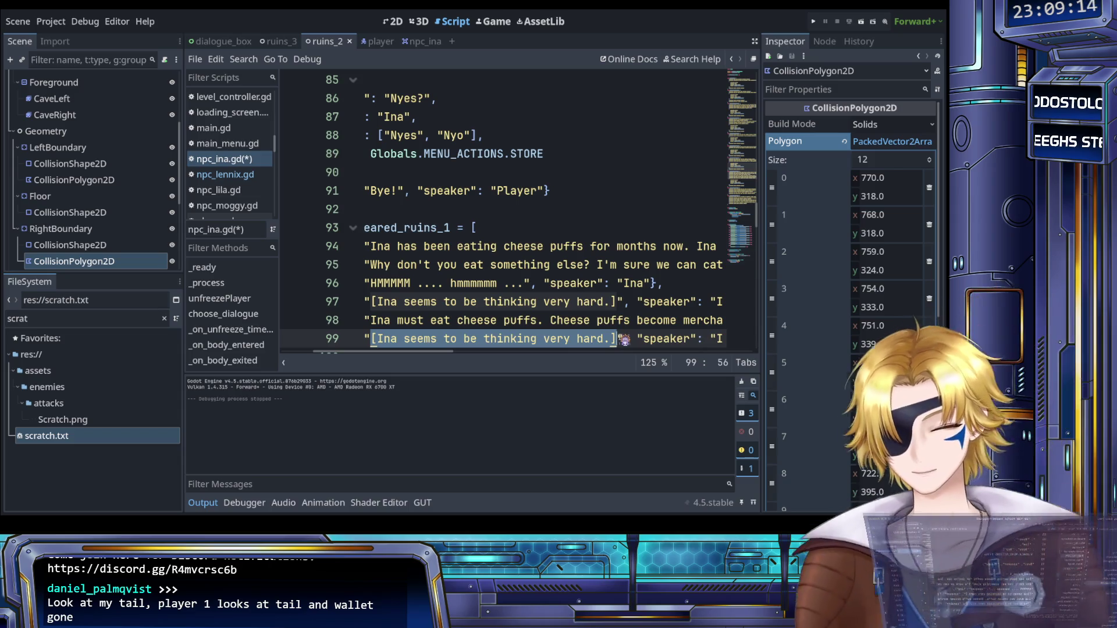
{"action": "type", "text": "Ok child.\", \"speaker\": \"Ina\"},"}
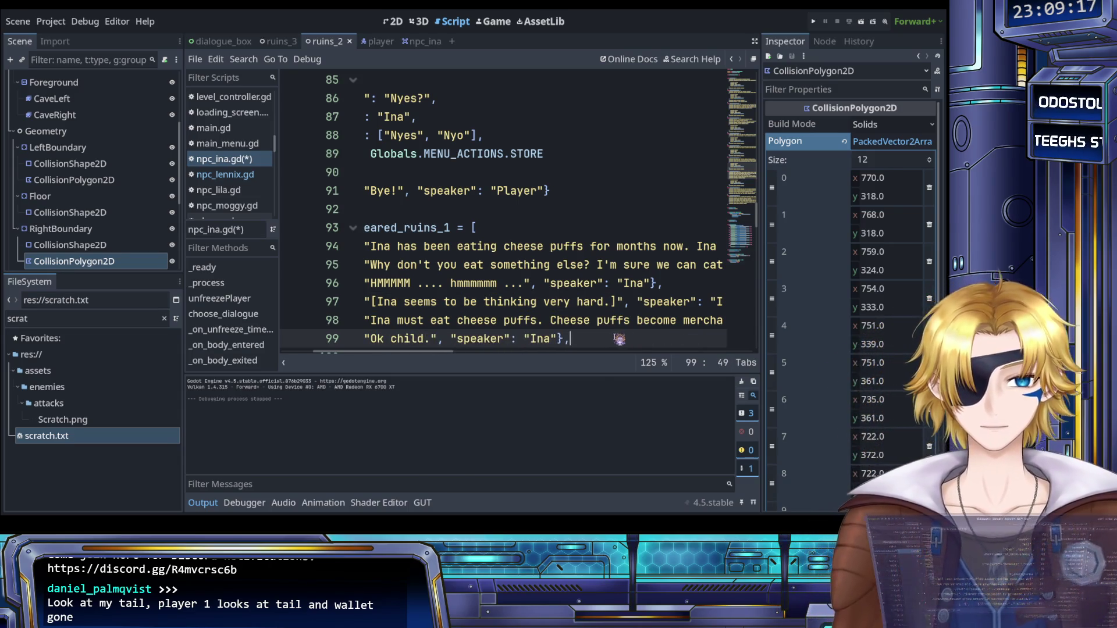
{"action": "scroll", "coordinate": [640, 339], "scroll_direction": "right", "scroll_amount": 5}
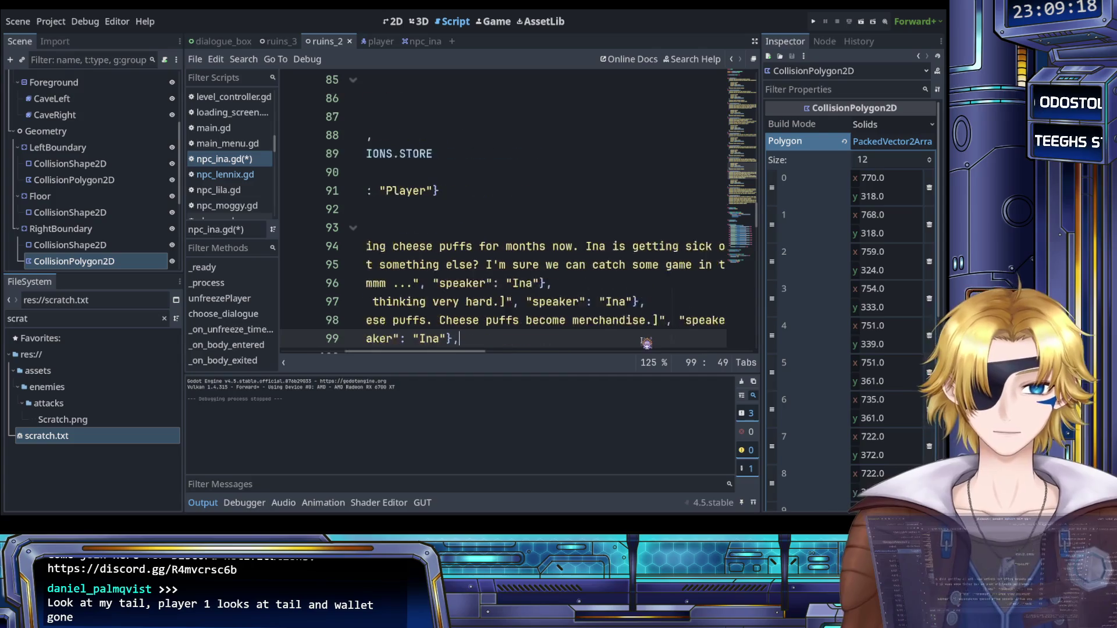
{"action": "left_click", "coordinate": [705, 323]}
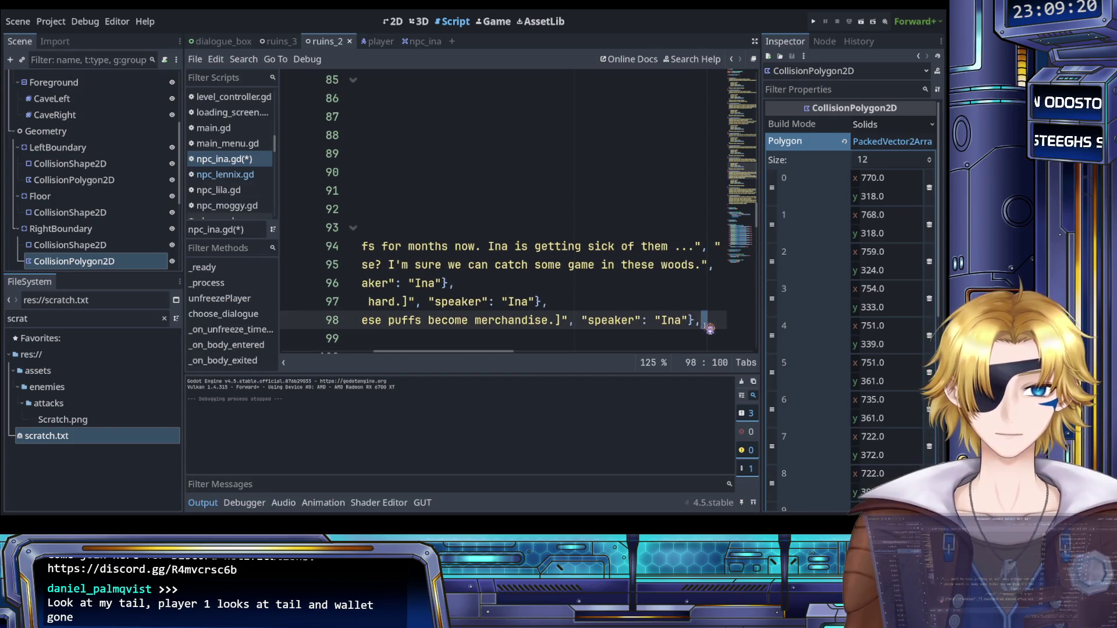
{"action": "scroll", "coordinate": [565, 322], "scroll_direction": "left", "scroll_amount": 8}
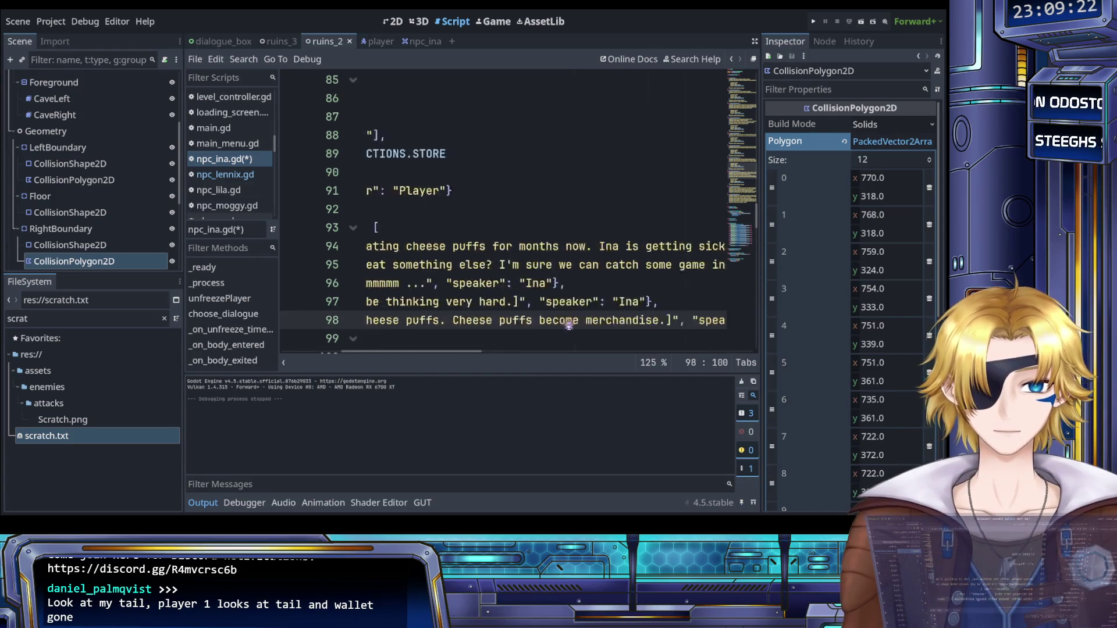
{"action": "scroll", "coordinate": [588, 323], "scroll_direction": "right", "scroll_amount": 7}
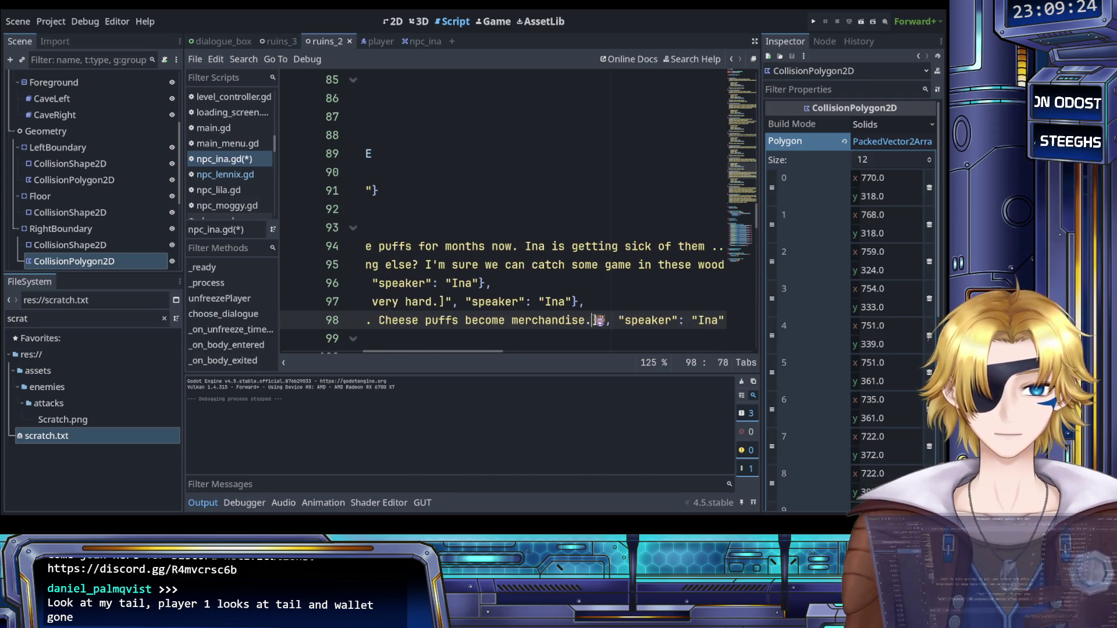
{"action": "key", "text": "BackSpace"}
{"action": "scroll", "coordinate": [600, 321], "scroll_direction": "left", "scroll_amount": 8}
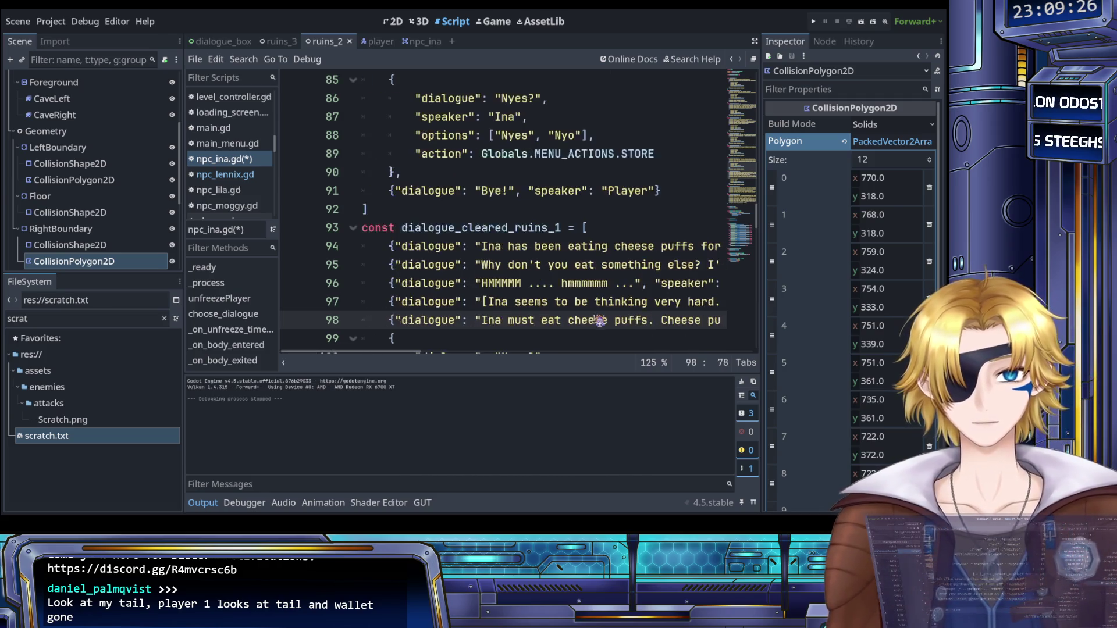
{"action": "scroll", "coordinate": [599, 321], "scroll_direction": "right", "scroll_amount": 8}
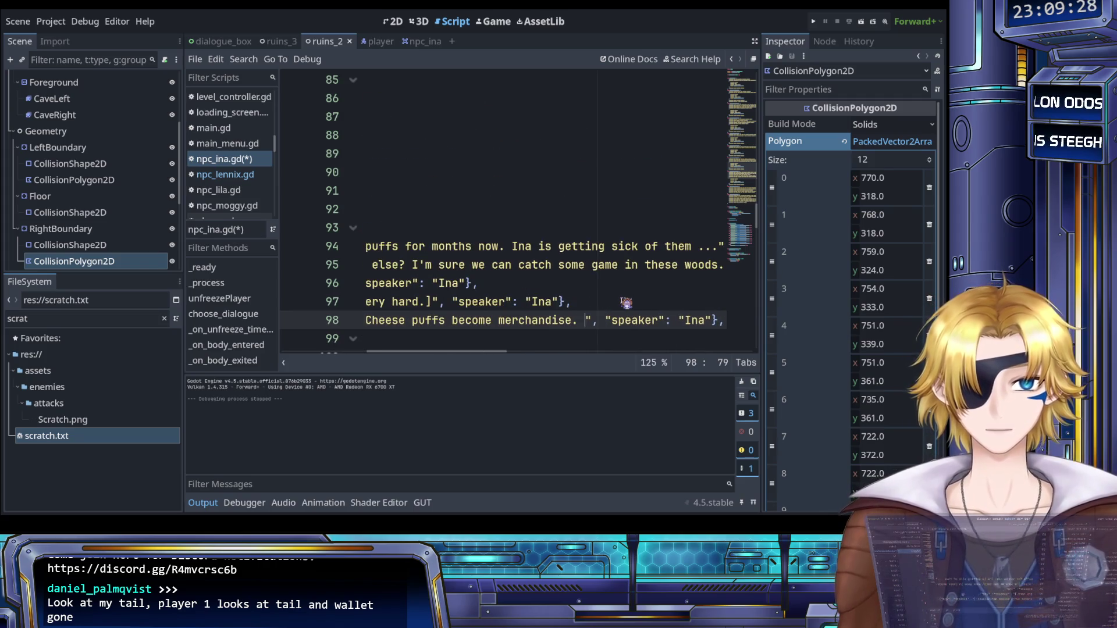
{"action": "type", "text": "Buy now!"}
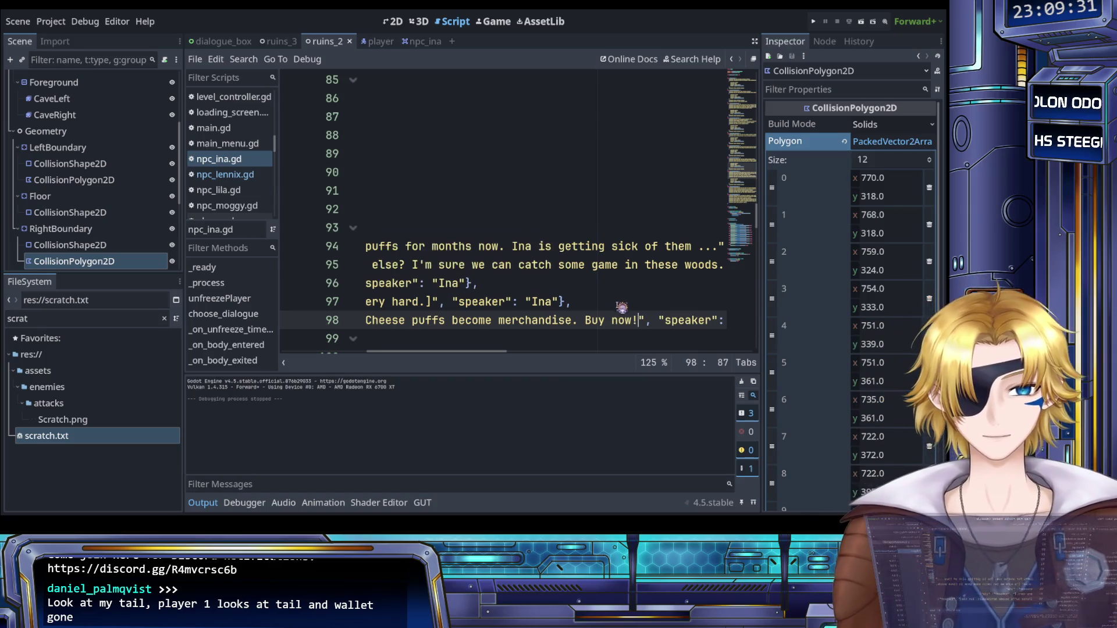
{"action": "scroll", "coordinate": [626, 303], "scroll_direction": "left", "scroll_amount": 8}
{"action": "scroll", "coordinate": [634, 305], "scroll_direction": "down", "scroll_amount": 1}
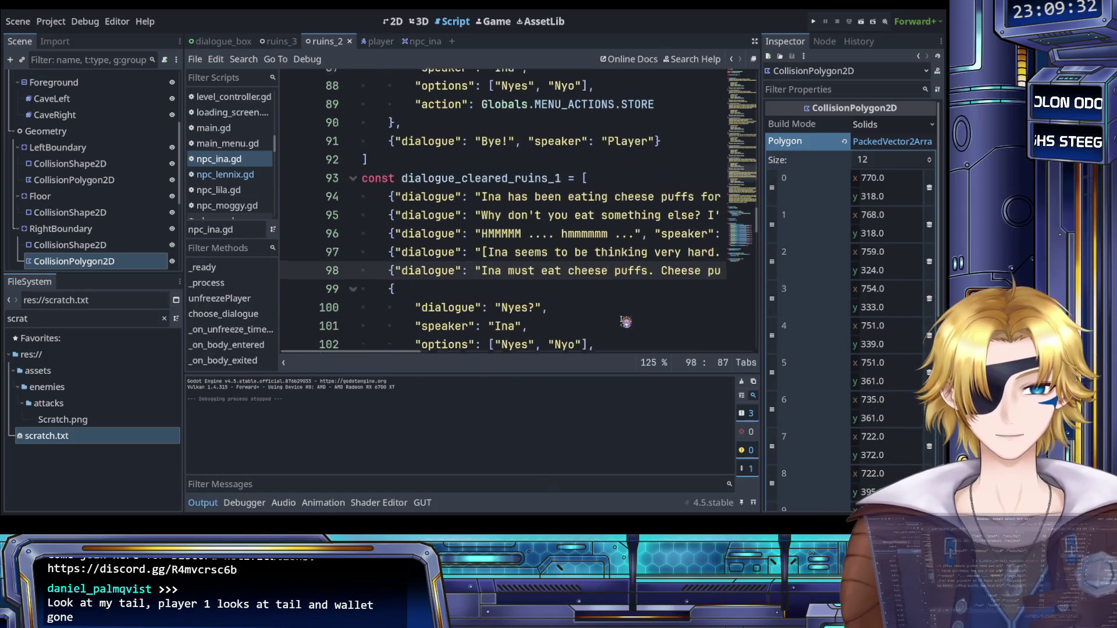
{"action": "scroll", "coordinate": [638, 306], "scroll_direction": "down", "scroll_amount": 1}
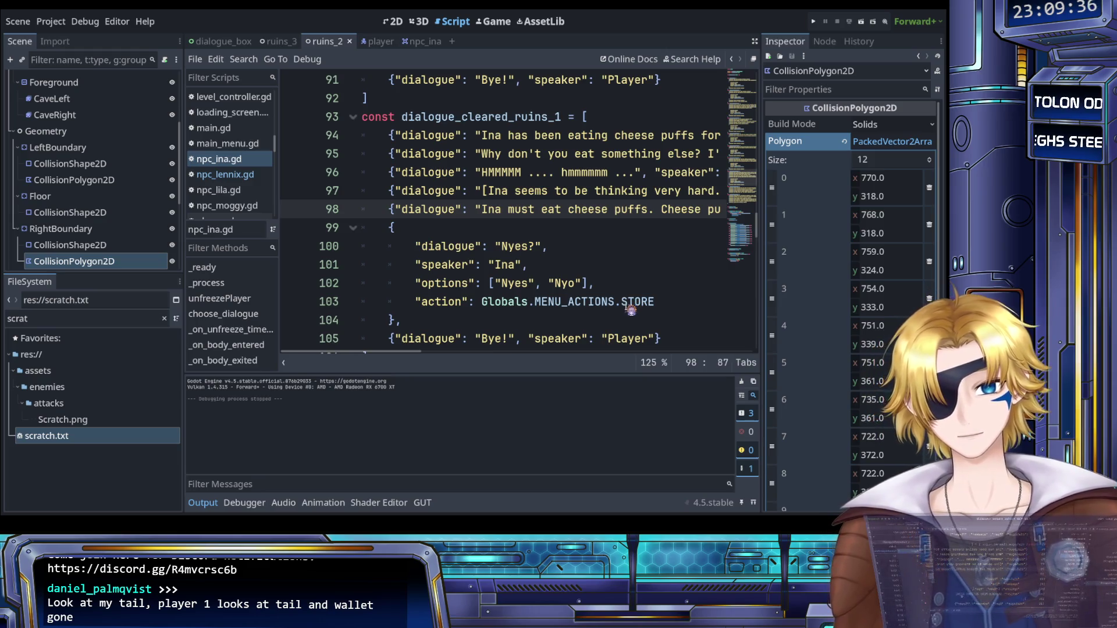
{"action": "scroll", "coordinate": [630, 310], "scroll_direction": "down", "scroll_amount": 2}
{"action": "scroll", "coordinate": [627, 308], "scroll_direction": "down", "scroll_amount": 4}
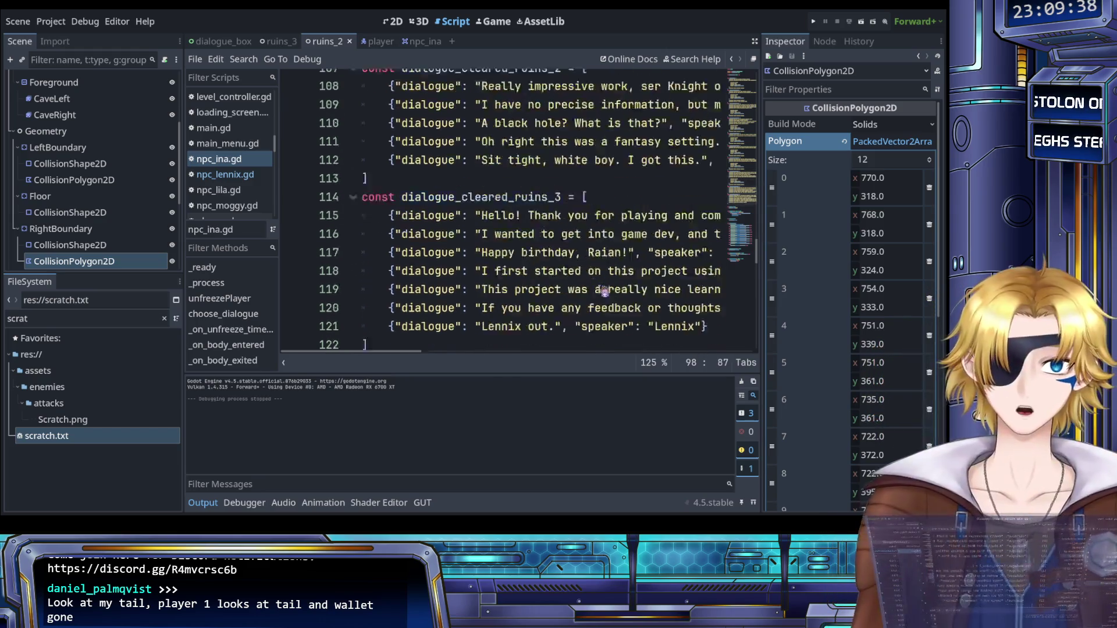
{"action": "scroll", "coordinate": [599, 288], "scroll_direction": "up", "scroll_amount": 4}
{"action": "scroll", "coordinate": [579, 273], "scroll_direction": "up", "scroll_amount": 1}
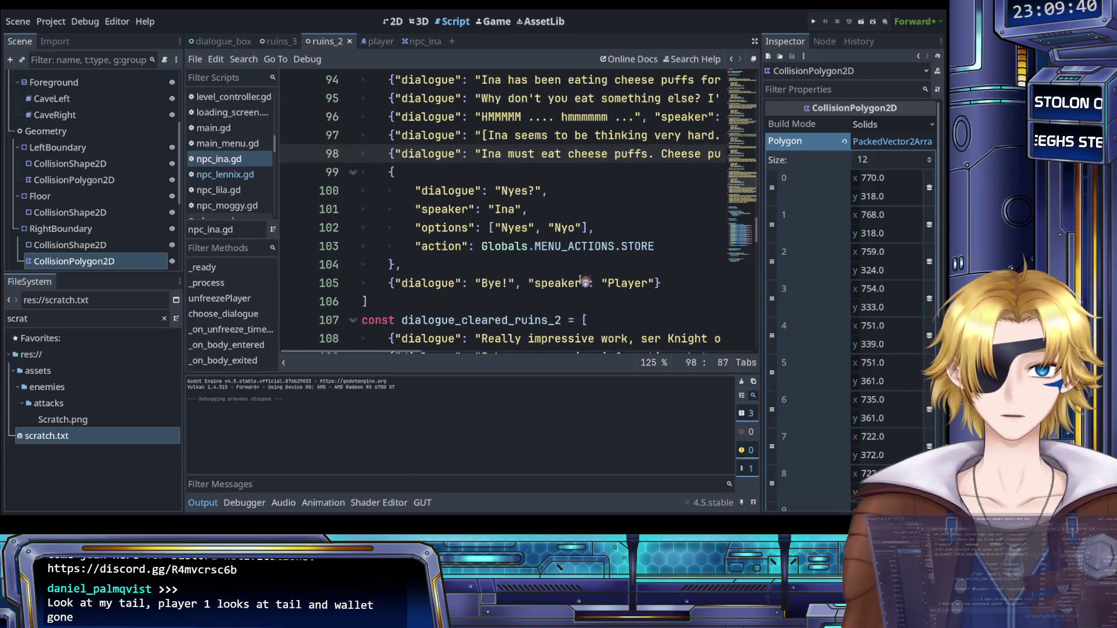
{"action": "scroll", "coordinate": [495, 298], "scroll_direction": "up", "scroll_amount": 1}
{"action": "scroll", "coordinate": [465, 291], "scroll_direction": "down", "scroll_amount": 1}
{"action": "mouse_move", "coordinate": [442, 291]}
{"action": "left_mouse_down"}
{"action": "mouse_move", "coordinate": [448, 267]}
{"action": "mouse_move", "coordinate": [579, 232]}
{"action": "left_mouse_up"}
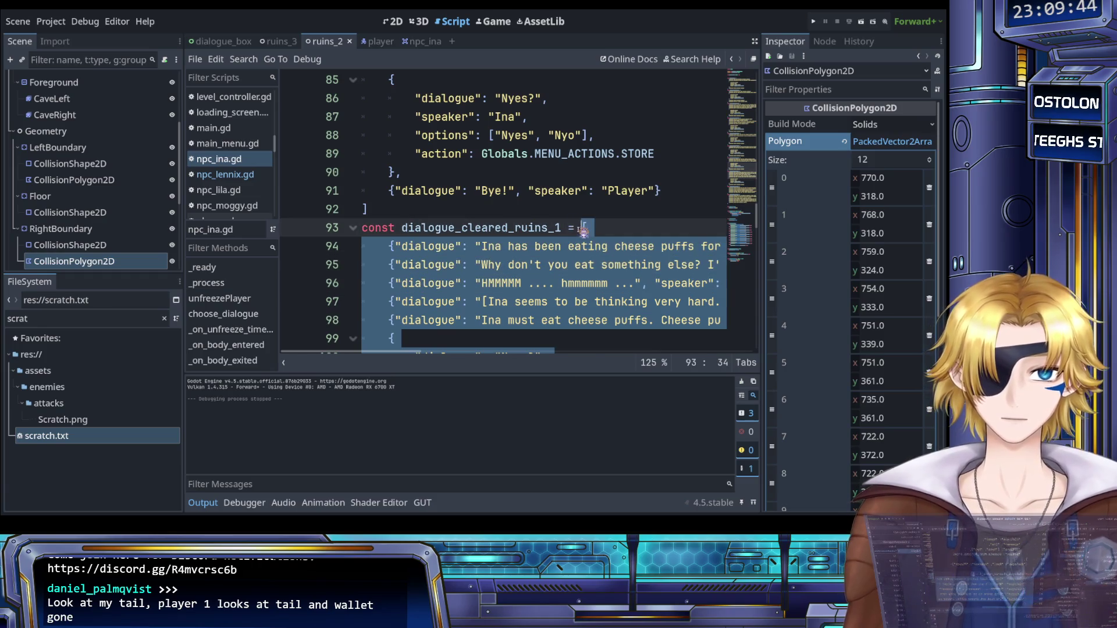
Step: Paste the copied cheese-puff entries over the old dialogue_cleared_ruins_2 lines
{"action": "left_click", "coordinate": [550, 290]}
{"action": "scroll", "coordinate": [531, 288], "scroll_direction": "down", "scroll_amount": 5}
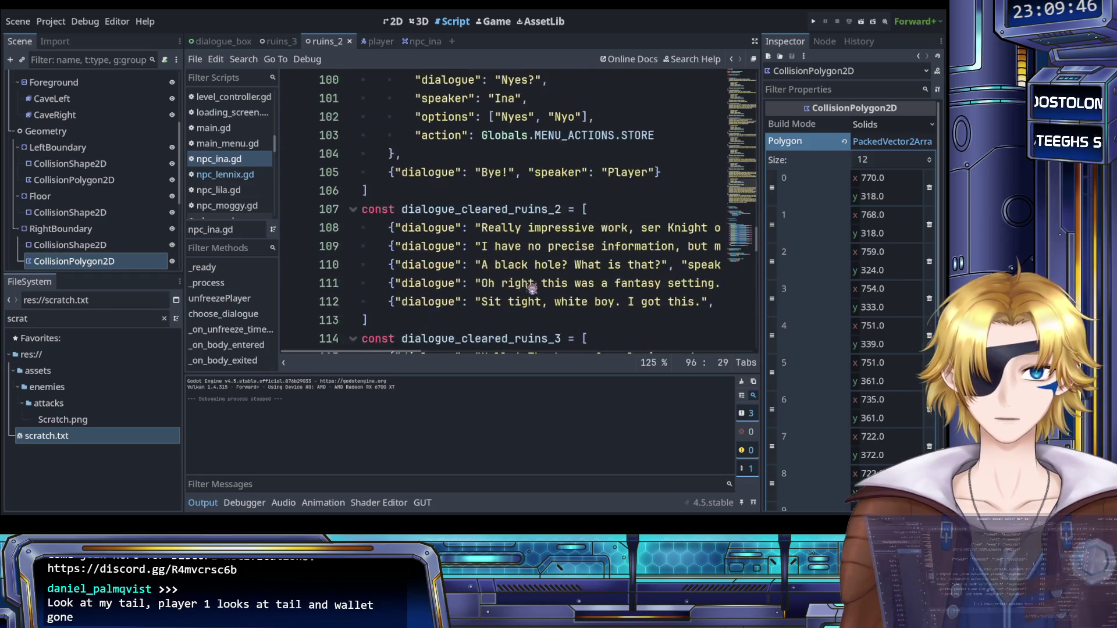
{"action": "mouse_move", "coordinate": [444, 319]}
{"action": "left_mouse_down"}
{"action": "mouse_move", "coordinate": [512, 247]}
{"action": "mouse_move", "coordinate": [581, 215]}
{"action": "left_mouse_up"}
{"action": "key", "text": "ctrl+v"}
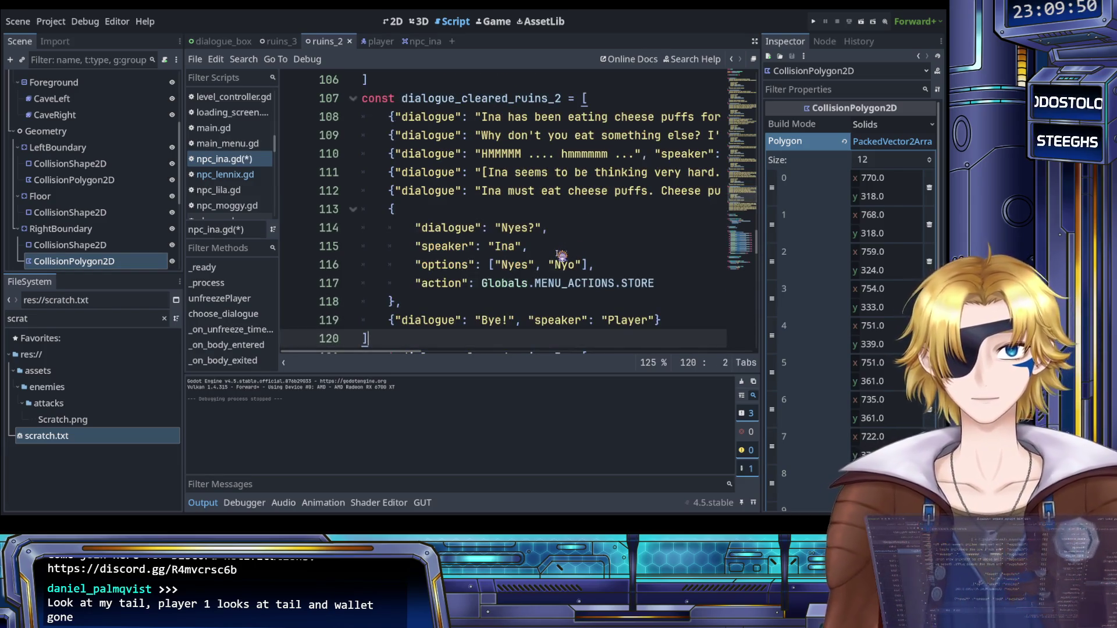
{"action": "scroll", "coordinate": [559, 256], "scroll_direction": "up", "scroll_amount": 3}
{"action": "left_click_drag", "start_coordinate": [485, 285], "coordinate": [602, 287]}
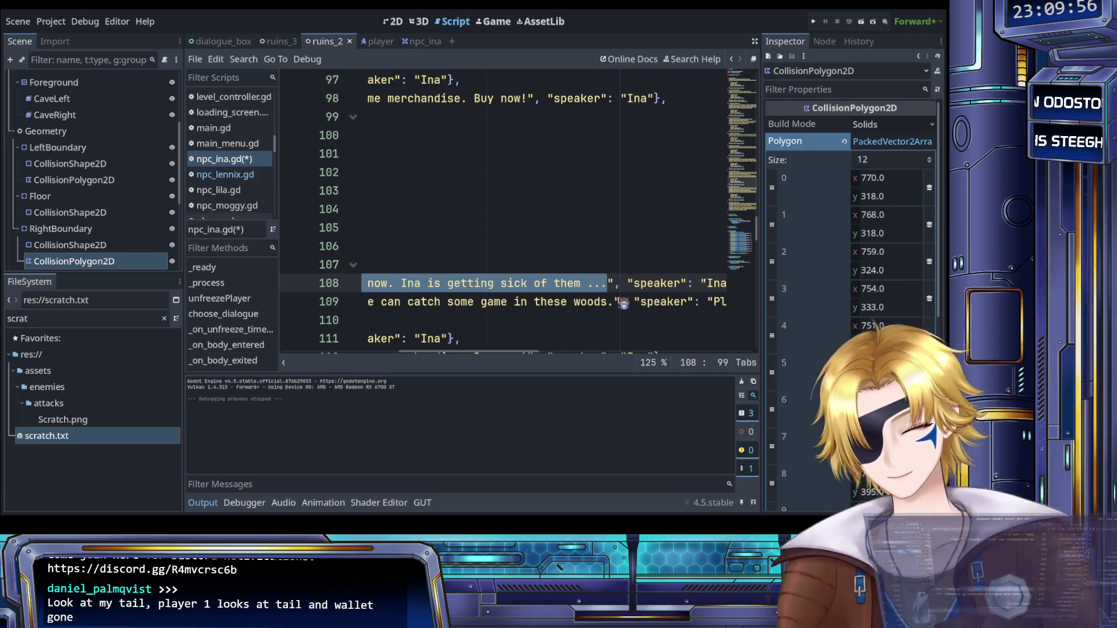
Step: Rewrite Ina's first entry to ask whether you neglect upgrades, which displeases her bank account
{"action": "key", "text": "BackSpace"}
{"action": "type", "text": "is it true "}
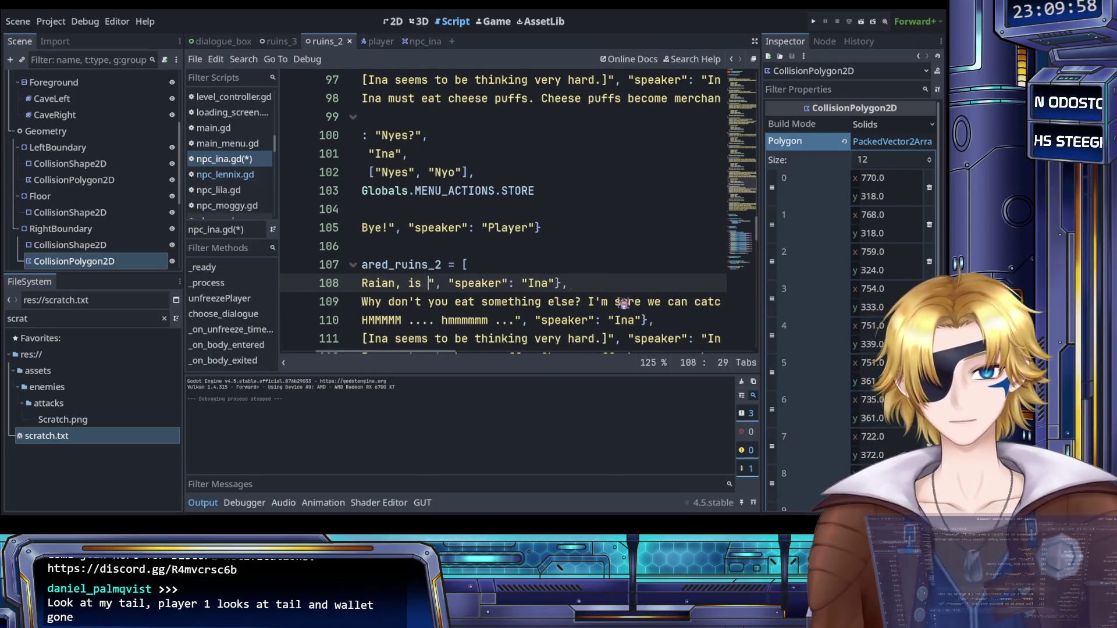
{"action": "type", "text": "that you"}
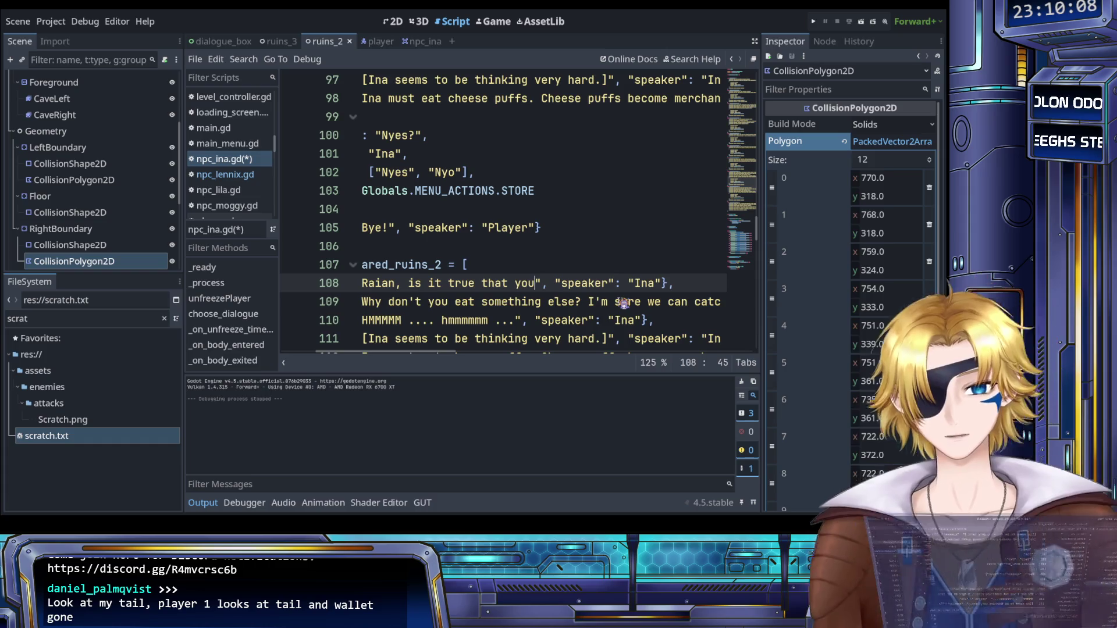
{"action": "type", "text": "neglect upgrades"}
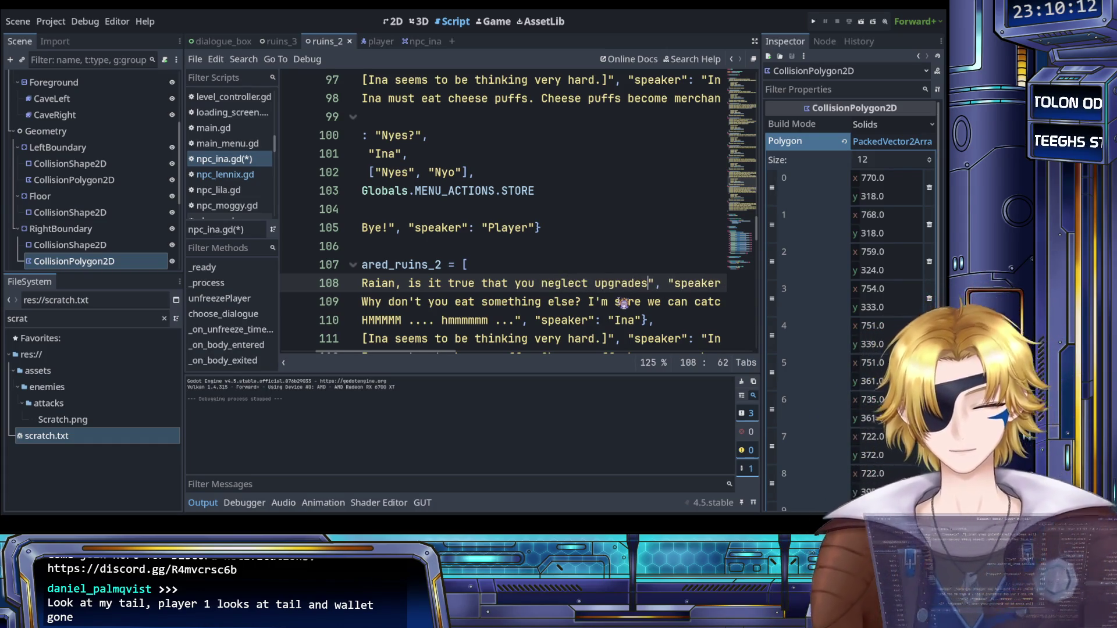
{"action": "type", "text": "? "}
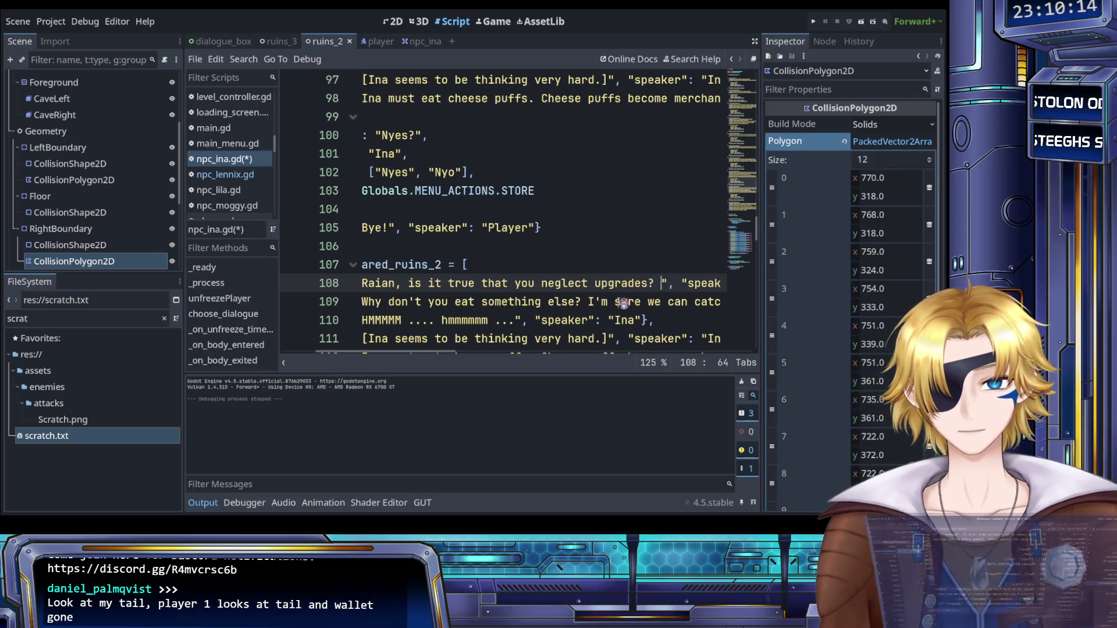
{"action": "type", "text": "This displeases Ina and hern  a"}
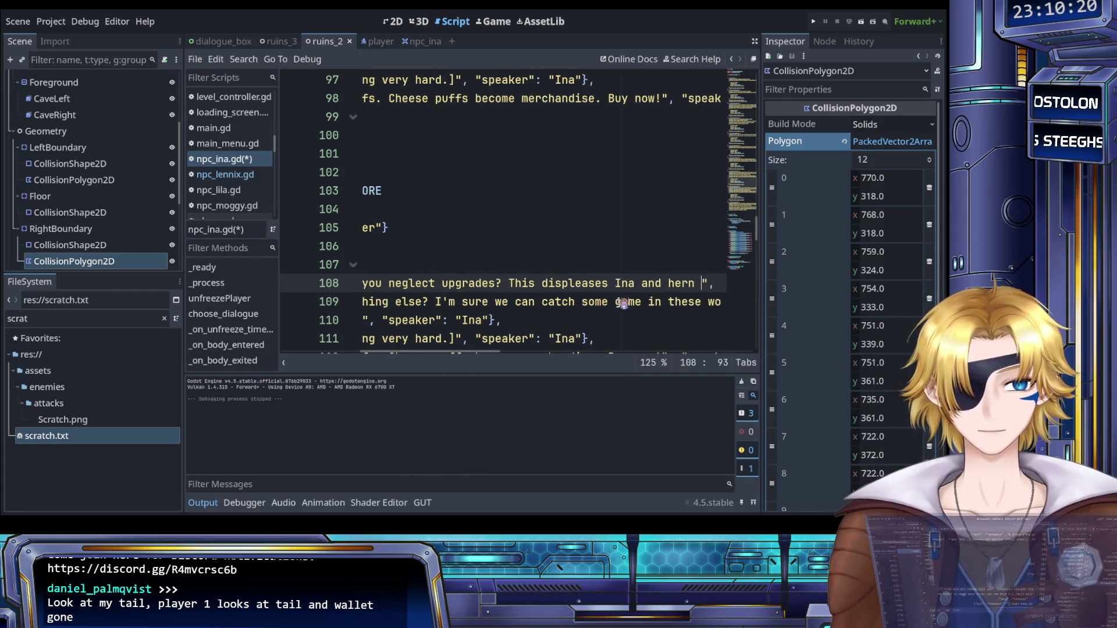
{"action": "type", "text": " bank account"}
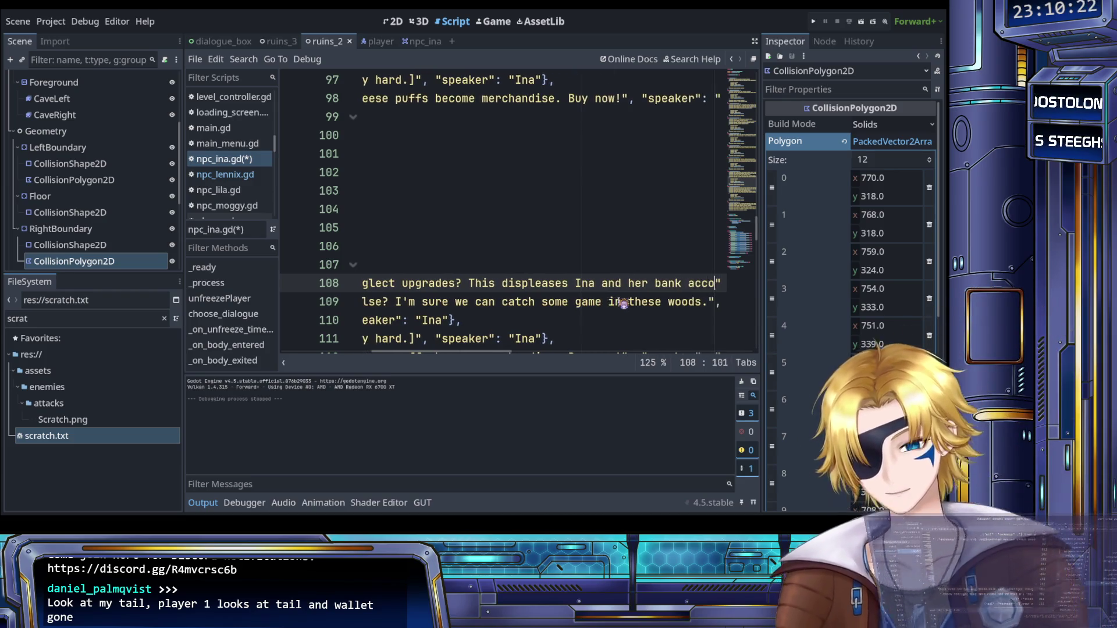
{"action": "type", "text": "/"}
{"action": "key", "text": "BackSpace"}
{"action": "type", "text": "."}
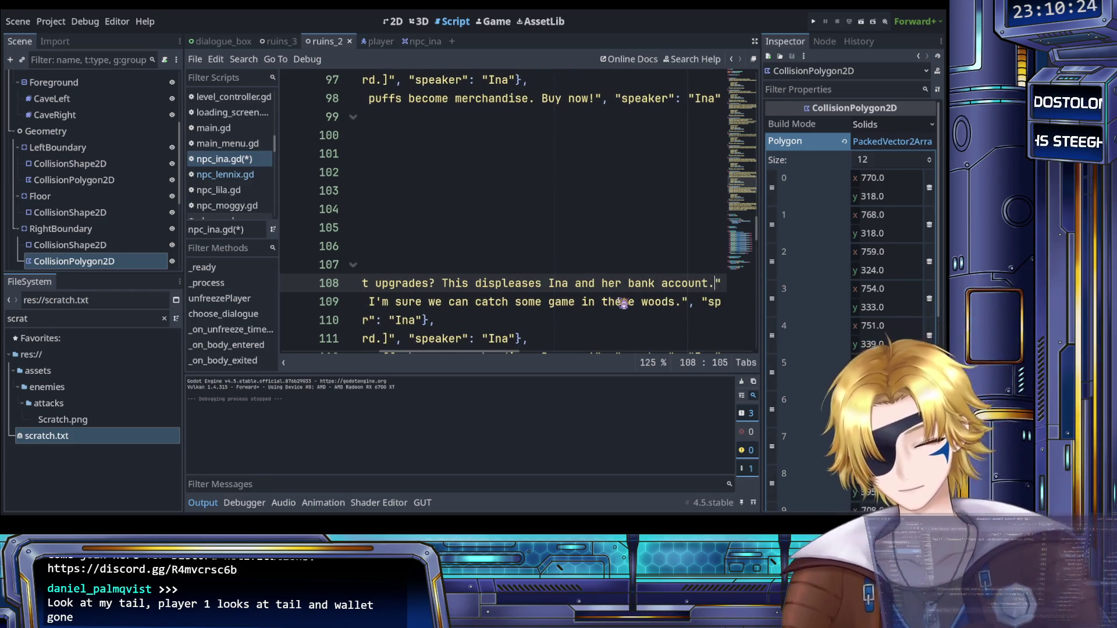
{"action": "scroll", "coordinate": [617, 299], "scroll_direction": "right", "scroll_amount": 5}
{"action": "scroll", "coordinate": [608, 300], "scroll_direction": "left", "scroll_amount": 5}
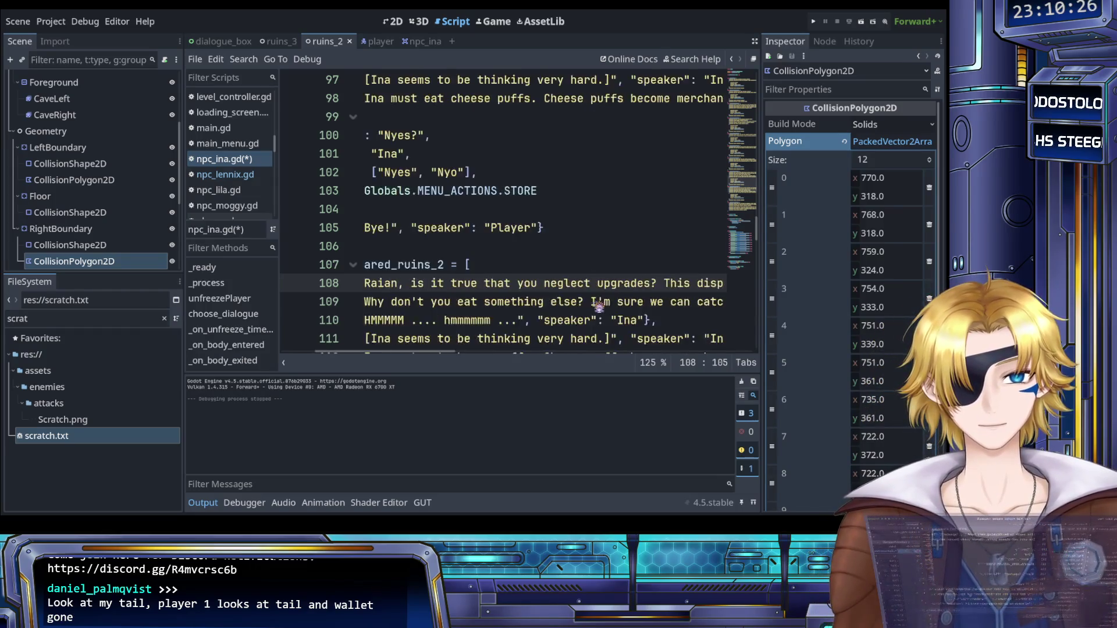
Step: Make the player's reply 'I used to, but I changed my ways. Don't worry...'
{"action": "left_click", "coordinate": [495, 301]}
{"action": "mouse_move", "coordinate": [499, 302]}
{"action": "left_mouse_down"}
{"action": "mouse_move", "coordinate": [721, 303]}
{"action": "mouse_move", "coordinate": [550, 302]}
{"action": "mouse_move", "coordinate": [654, 302]}
{"action": "left_mouse_up"}
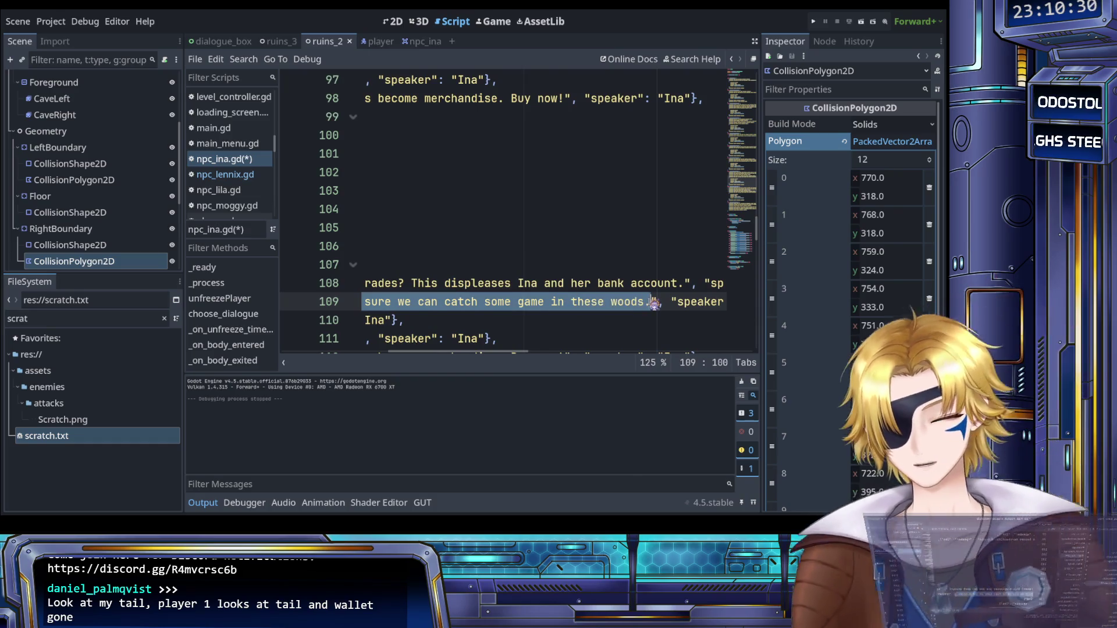
{"action": "type", "text": "I used to, but I changed my ways"}
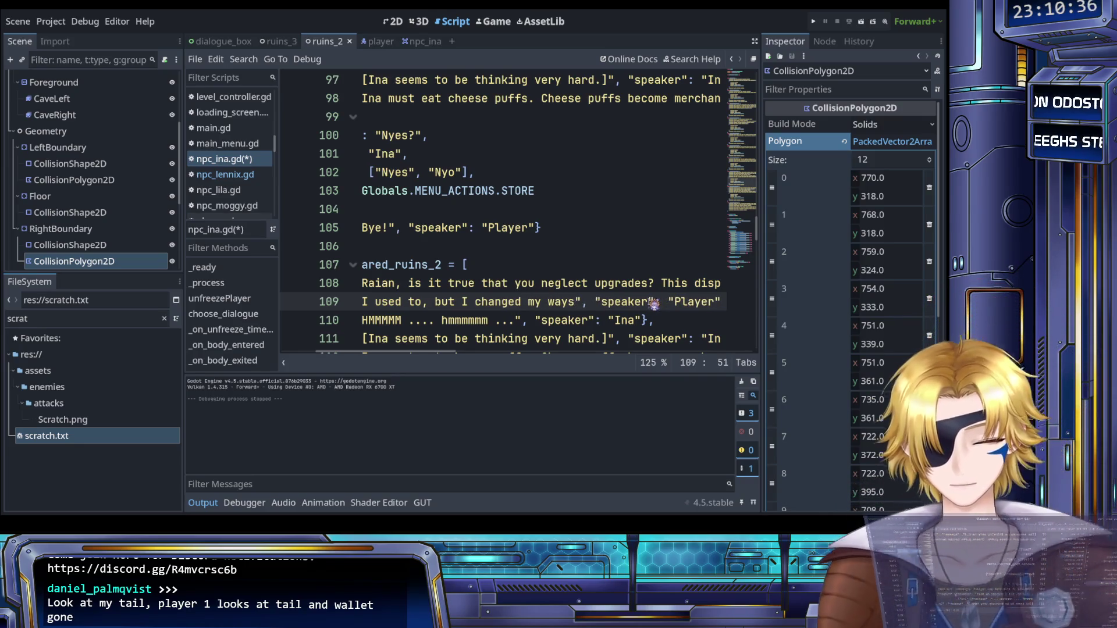
{"action": "type", "text": ". Don'"}
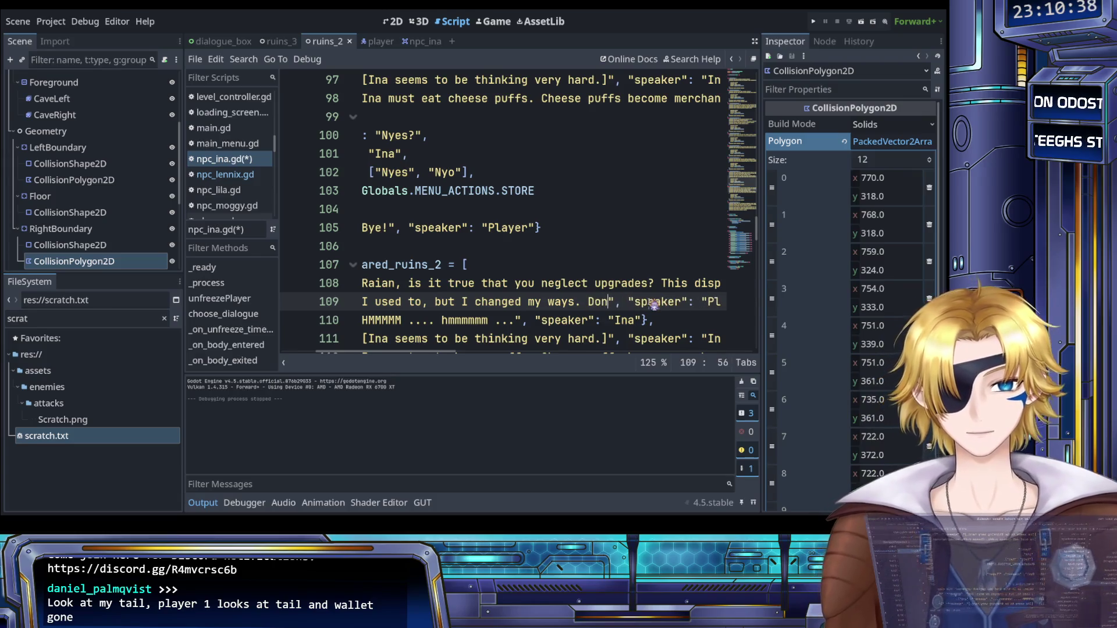
{"action": "type", "text": "t worry, gree"}
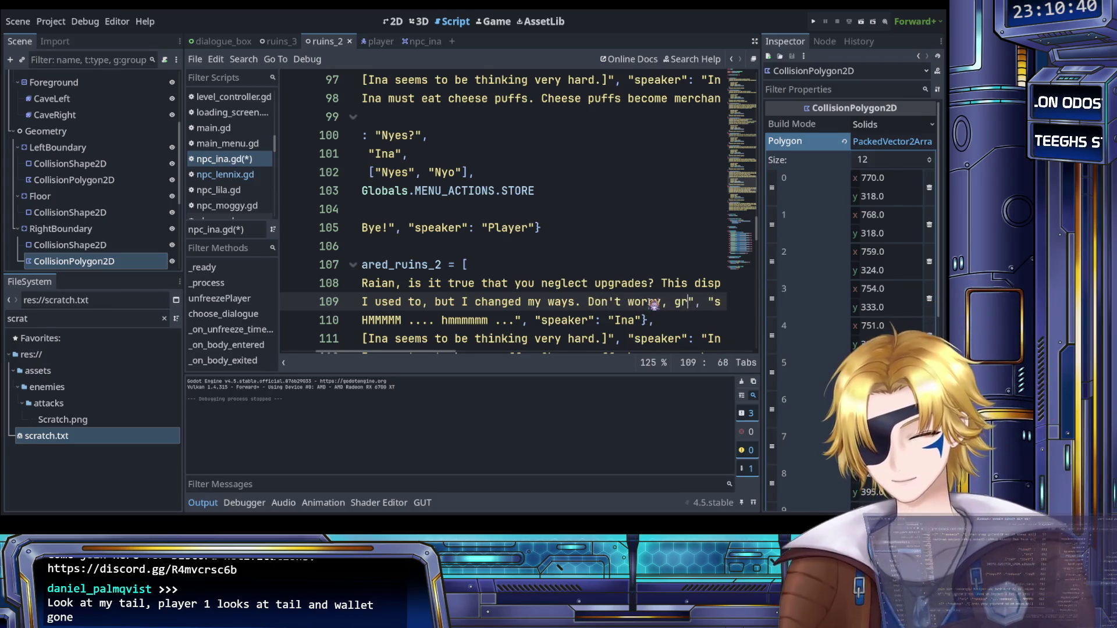
{"action": "type", "text": "dy lkiut"}
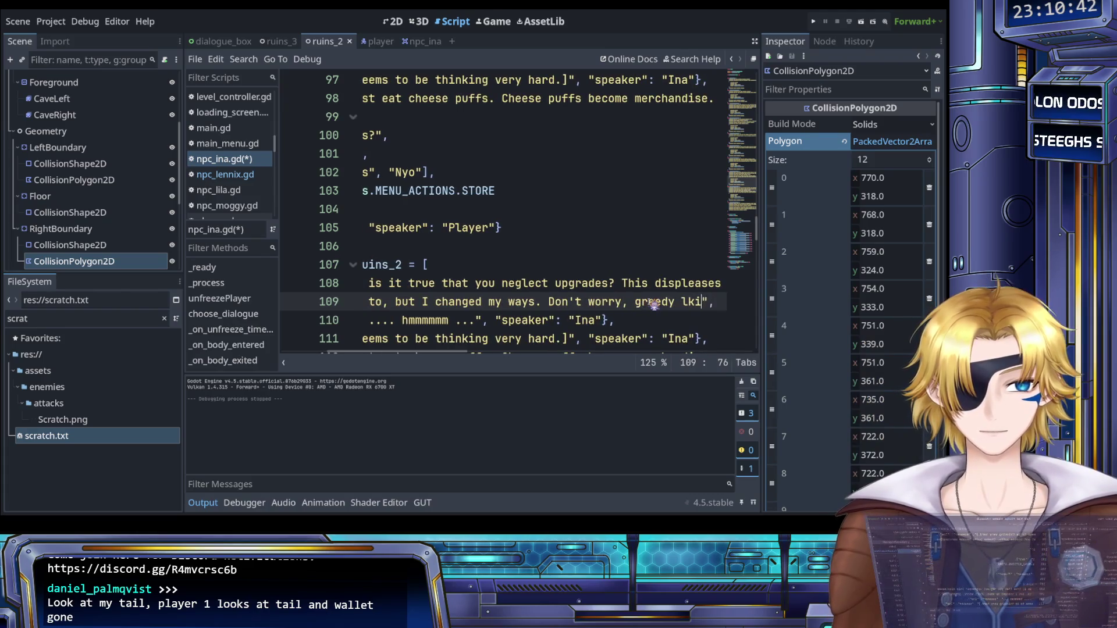
{"action": "type", "text": "."}
Step: Change the HMMMMM entry to 'He he he, Ina happy. Buy something?'
{"action": "scroll", "coordinate": [654, 304], "scroll_direction": "left", "scroll_amount": 5}
{"action": "left_click_drag", "start_coordinate": [491, 323], "coordinate": [546, 322]}
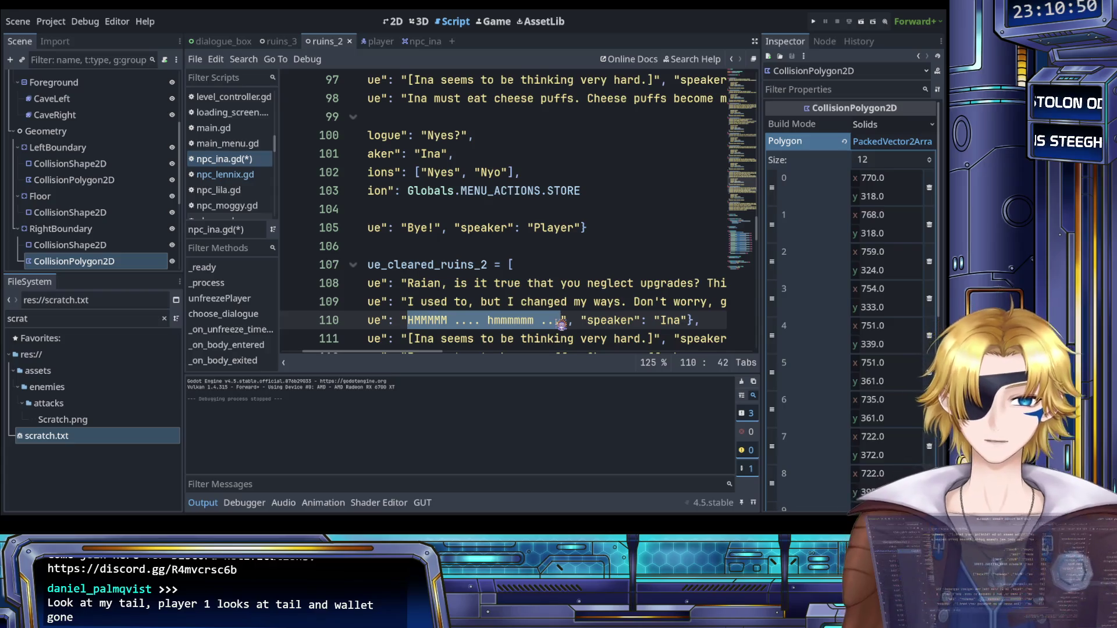
{"action": "type", "text": "He he he, "}
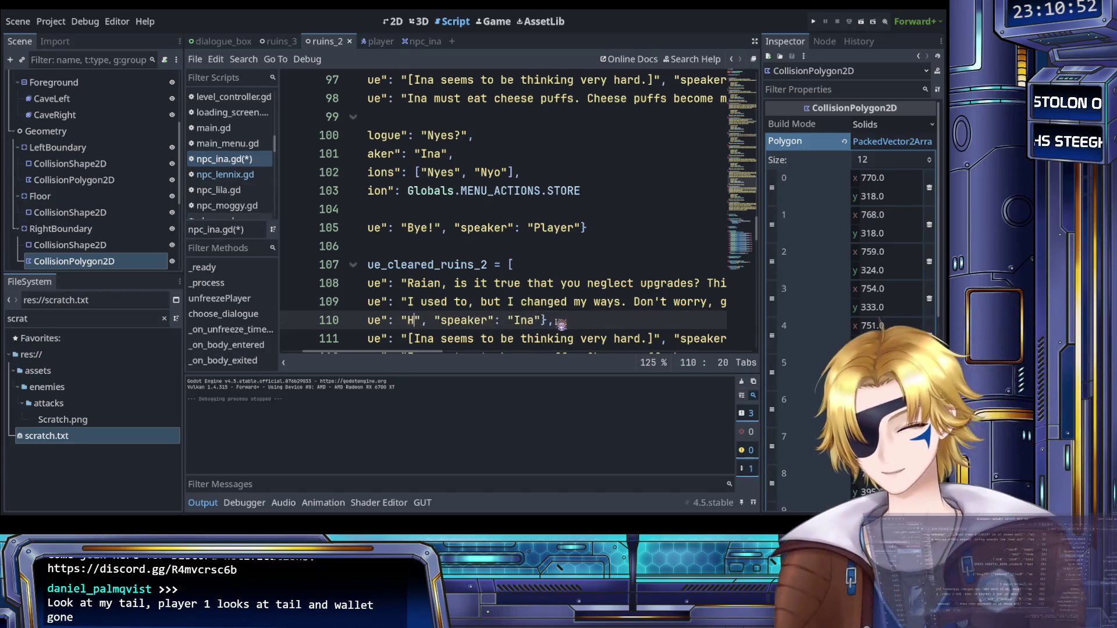
{"action": "type", "text": "Ina happy. "}
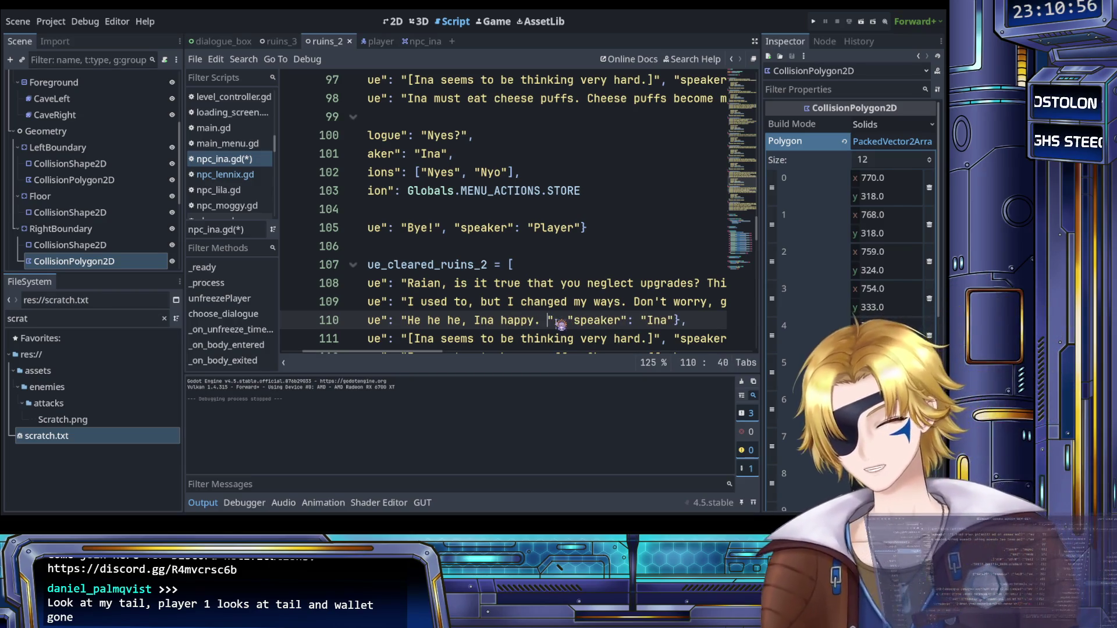
{"action": "type", "text": "Buy something?"}
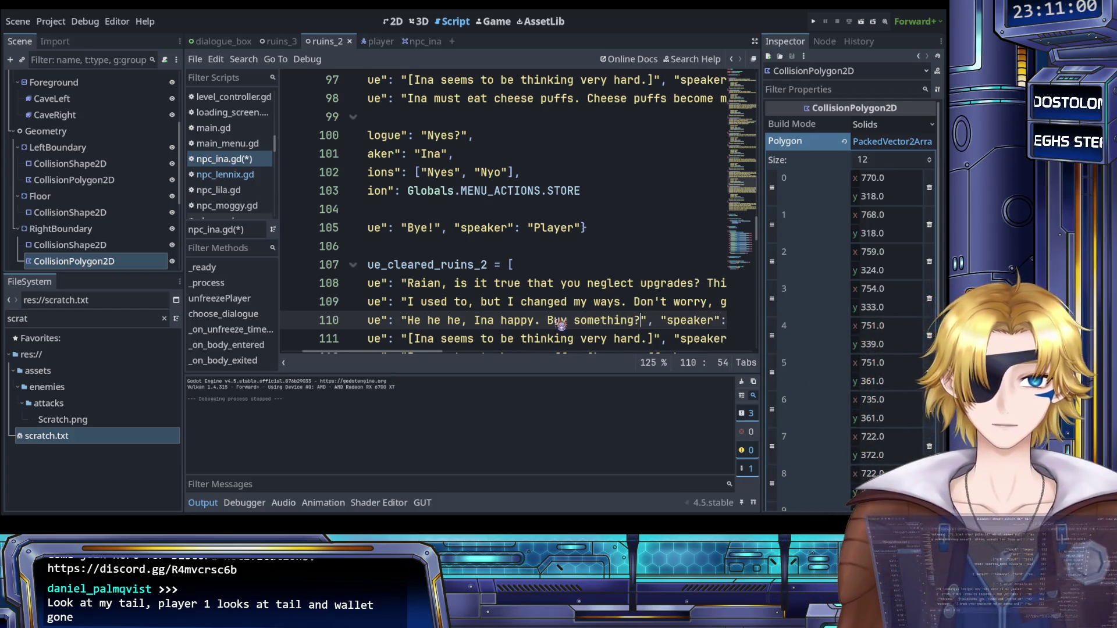
{"action": "scroll", "coordinate": [507, 288], "scroll_direction": "down", "scroll_amount": 2}
{"action": "scroll", "coordinate": [407, 250], "scroll_direction": "left", "scroll_amount": 2}
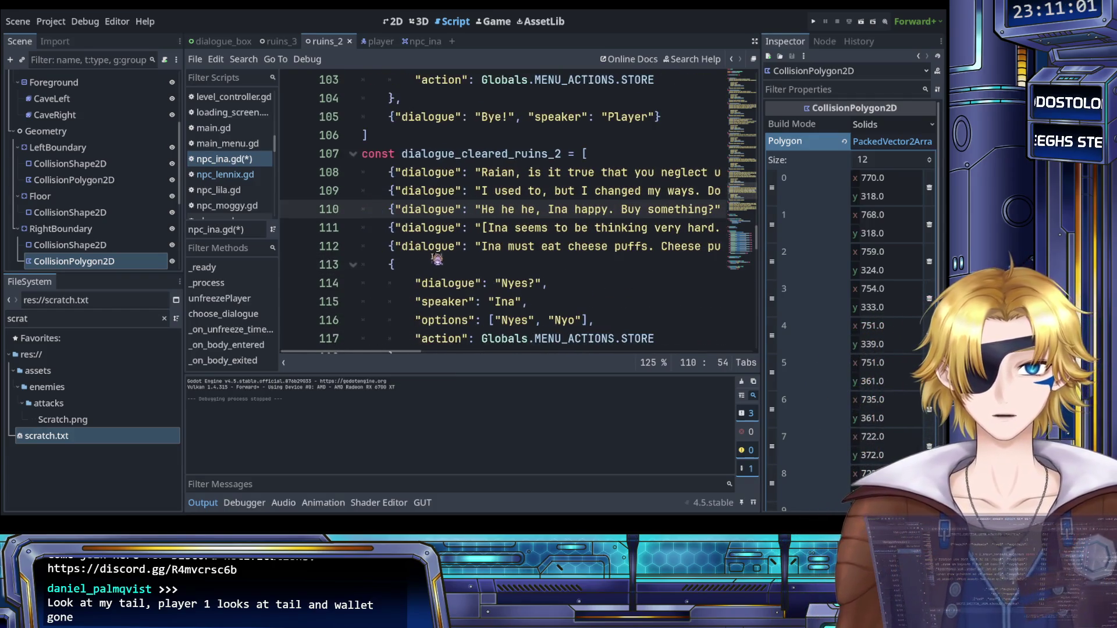
Step: Delete the cheese puffs merchandise line and save npc_ina.gd
{"action": "left_click", "coordinate": [393, 247]}
{"action": "key", "text": "shift+End"}
{"action": "key", "text": "BackSpace"}
{"action": "key", "text": "BackSpace"}
{"action": "key", "text": "BackSpace"}
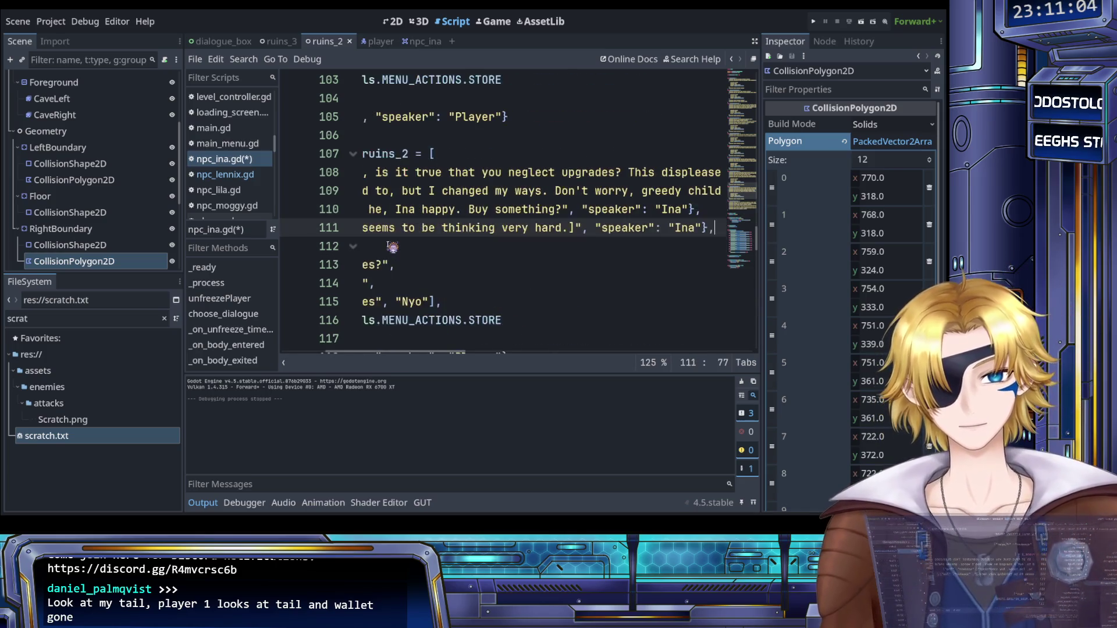
{"action": "key", "text": "ctrl+s"}
Step: Select Ina's dialogue_cleared_ruins_2 shop entries to copy
{"action": "scroll", "coordinate": [504, 282], "scroll_direction": "left", "scroll_amount": 2}
{"action": "scroll", "coordinate": [505, 282], "scroll_direction": "down", "scroll_amount": 4}
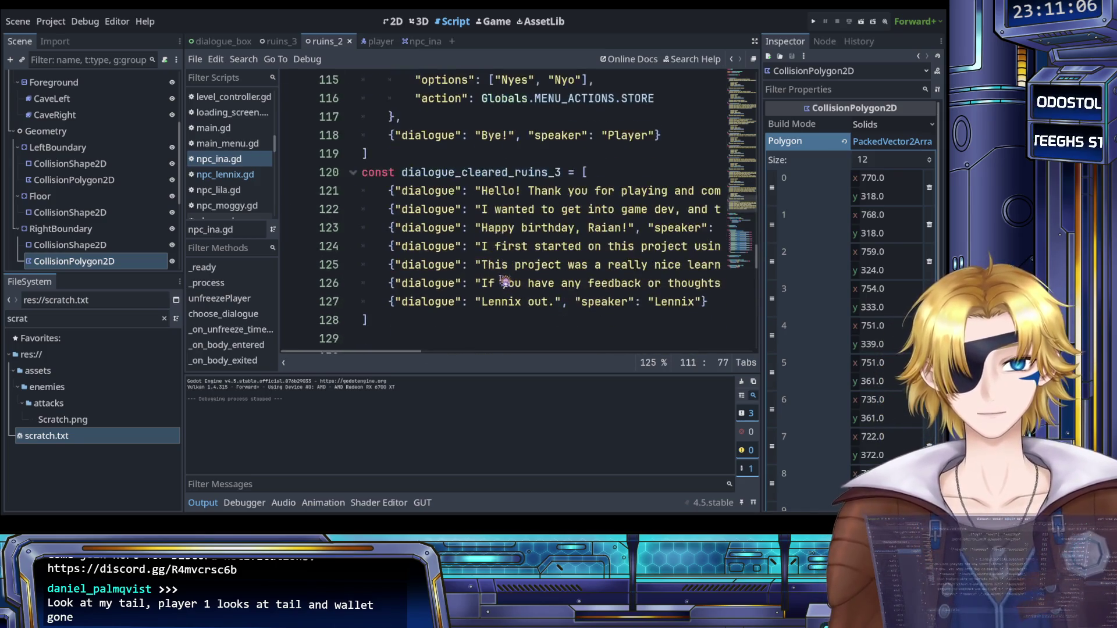
{"action": "scroll", "coordinate": [504, 283], "scroll_direction": "up", "scroll_amount": 2}
{"action": "left_click_drag", "start_coordinate": [682, 251], "coordinate": [561, 234]}
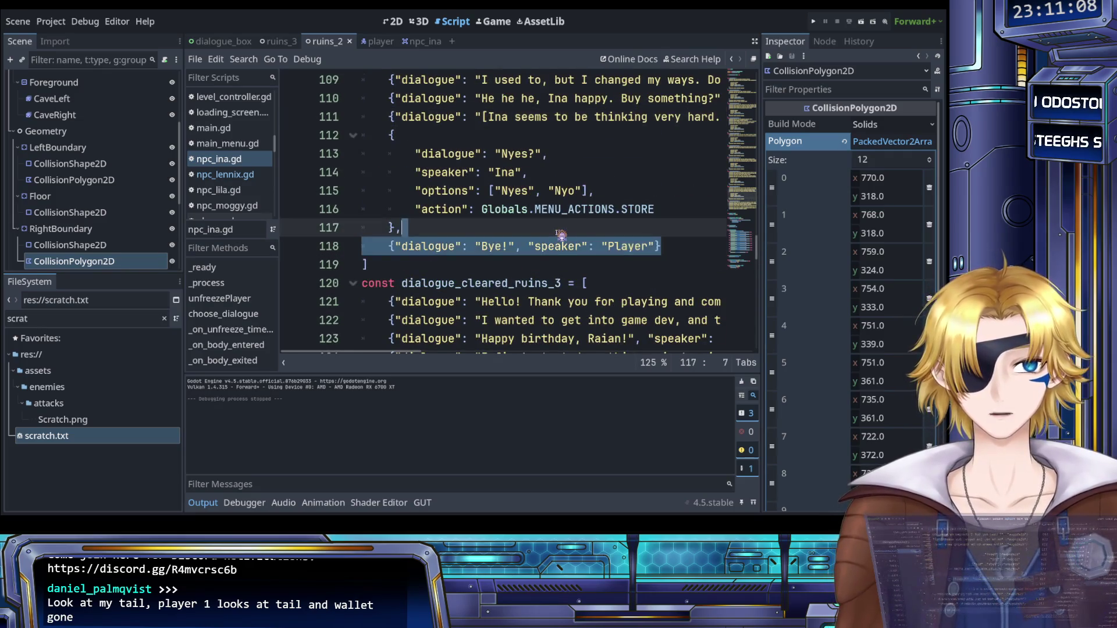
{"action": "left_click", "coordinate": [474, 248]}
{"action": "scroll", "coordinate": [476, 254], "scroll_direction": "up", "scroll_amount": 1}
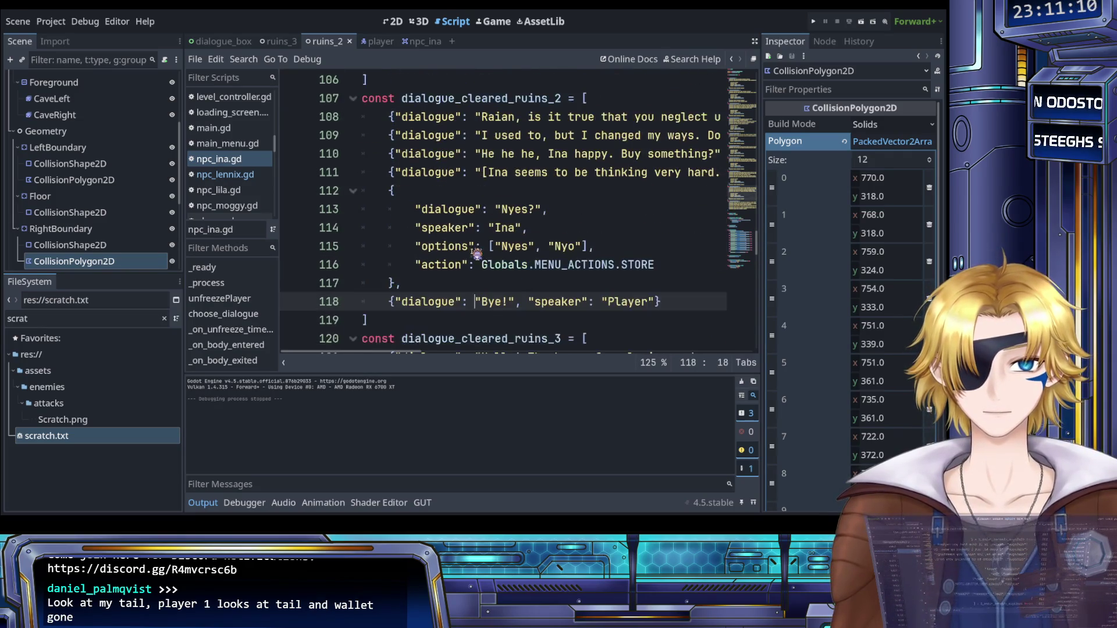
{"action": "mouse_move", "coordinate": [669, 303]}
{"action": "left_mouse_down"}
{"action": "mouse_move", "coordinate": [396, 283]}
{"action": "mouse_move", "coordinate": [395, 231]}
{"action": "left_mouse_up"}
Step: Paste them over the old dialogue_cleared_ruins_3 lines 121–127
{"action": "scroll", "coordinate": [396, 232], "scroll_direction": "up", "scroll_amount": 2}
{"action": "scroll", "coordinate": [419, 239], "scroll_direction": "down", "scroll_amount": 5}
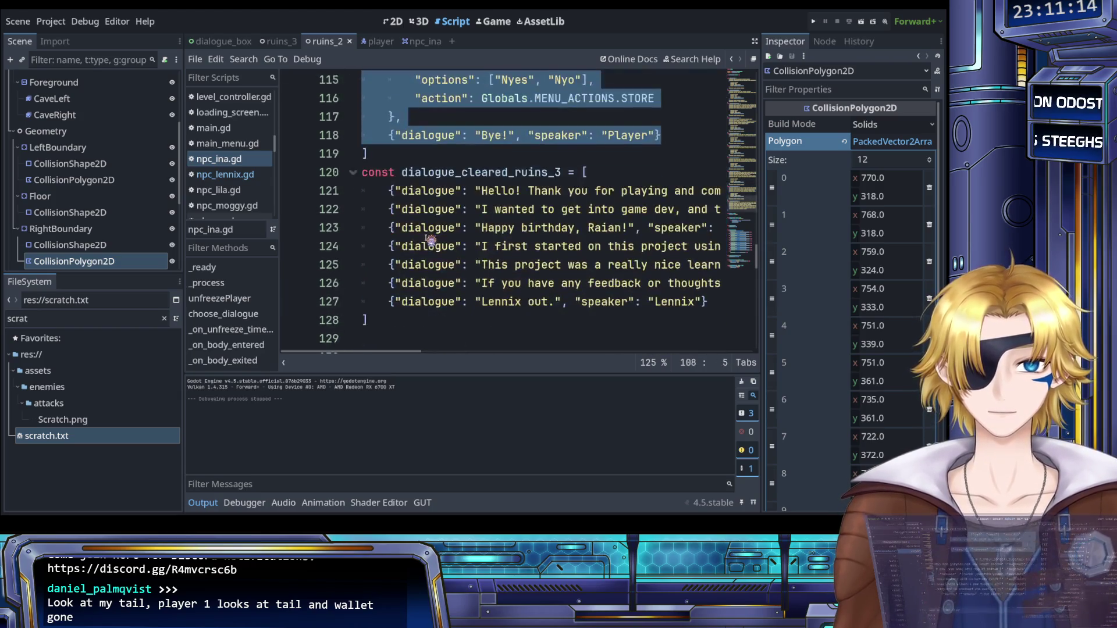
{"action": "left_click", "coordinate": [506, 298]}
{"action": "mouse_move", "coordinate": [707, 301]}
{"action": "left_mouse_down"}
{"action": "mouse_move", "coordinate": [727, 302]}
{"action": "mouse_move", "coordinate": [407, 265]}
{"action": "mouse_move", "coordinate": [403, 197]}
{"action": "left_mouse_up"}
{"action": "key", "text": "ctrl+v"}
{"action": "scroll", "coordinate": [486, 245], "scroll_direction": "up", "scroll_amount": 1}
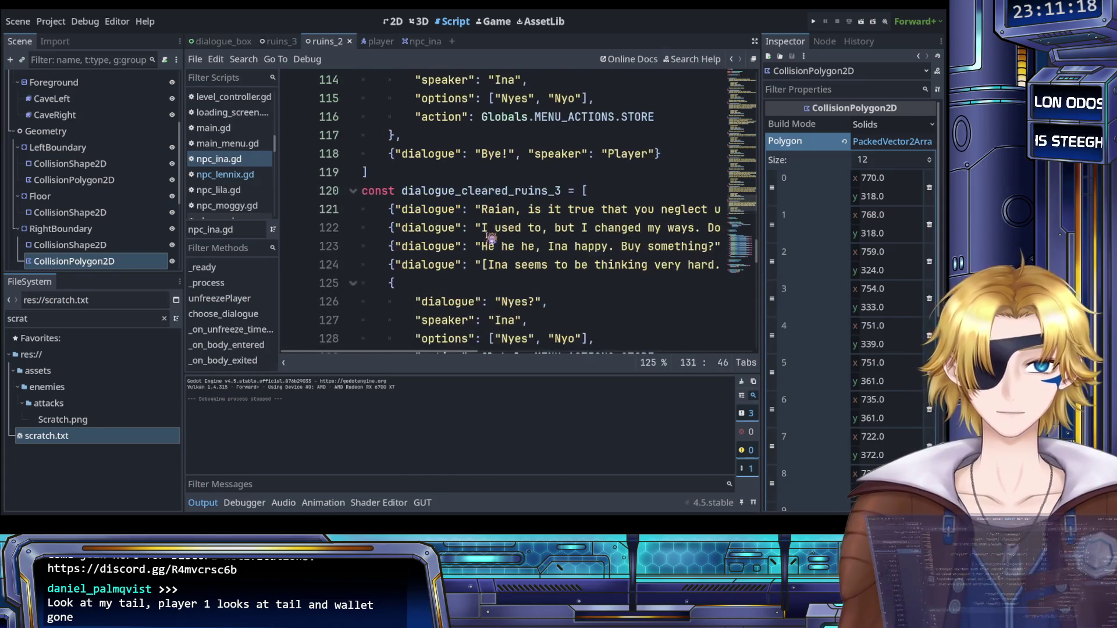
{"action": "left_click_drag", "start_coordinate": [486, 210], "coordinate": [553, 218]}
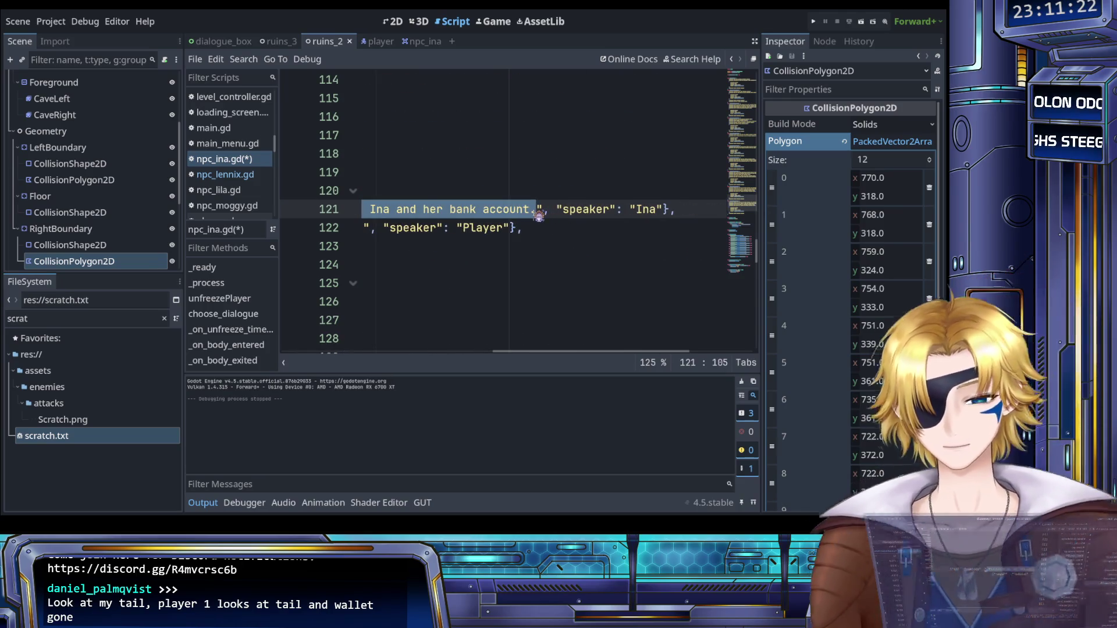
Step: Type 'Ina is very impressed. Does Raian know another battlefield nearby?' as line 121's text
{"action": "type", "text": "Ina is very impressed."}
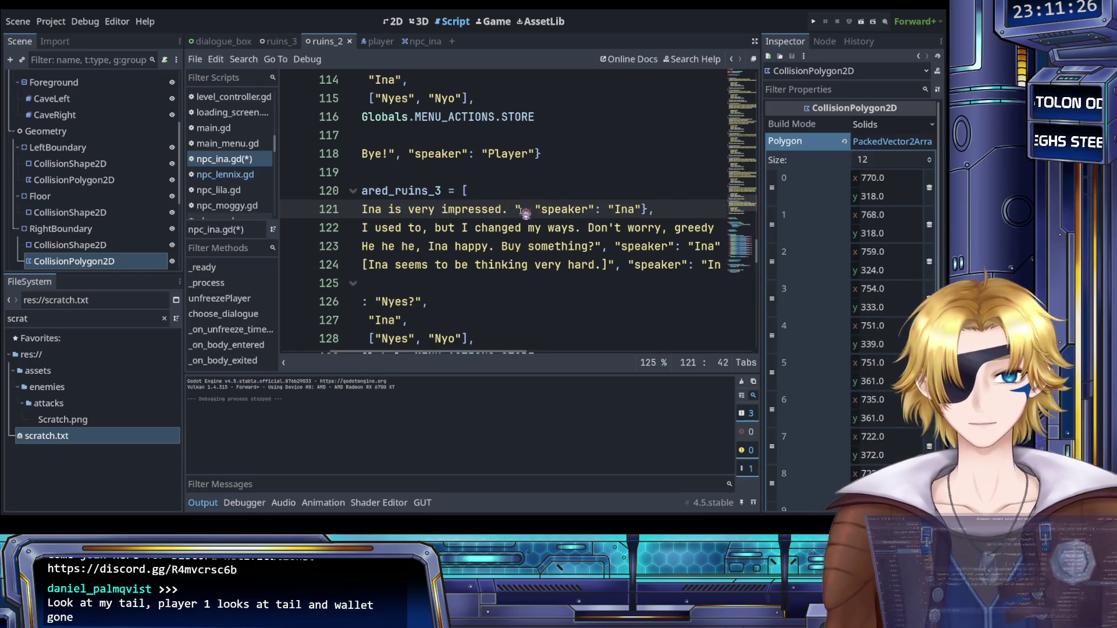
{"action": "scroll", "coordinate": [526, 214], "scroll_direction": "left", "scroll_amount": 3}
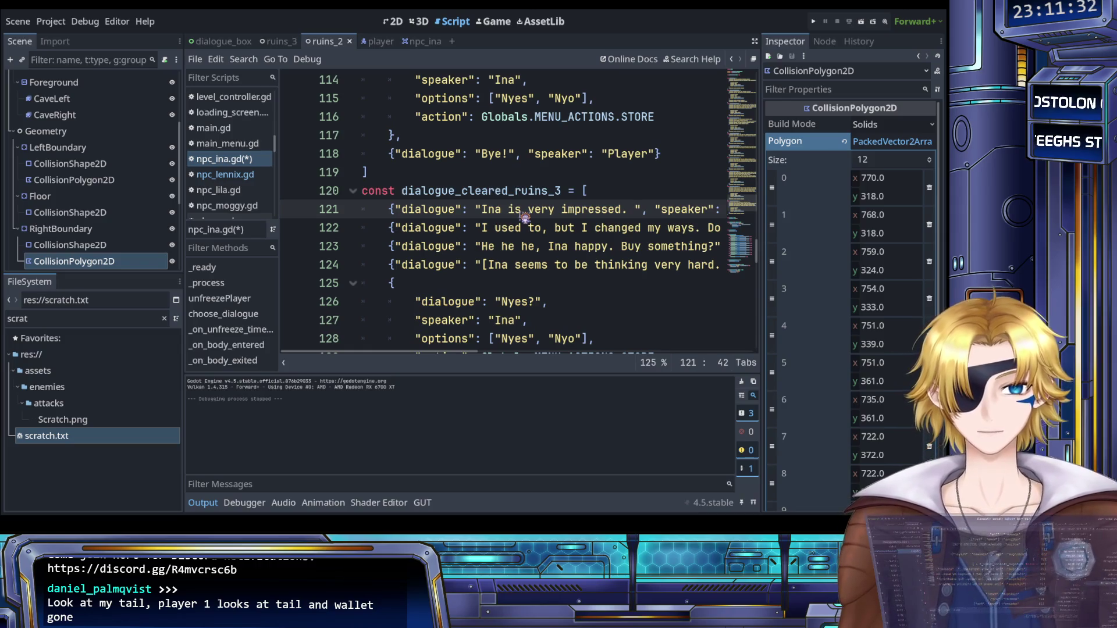
{"action": "type", "text": "Does Raia"}
{"action": "type", "text": "now a"}
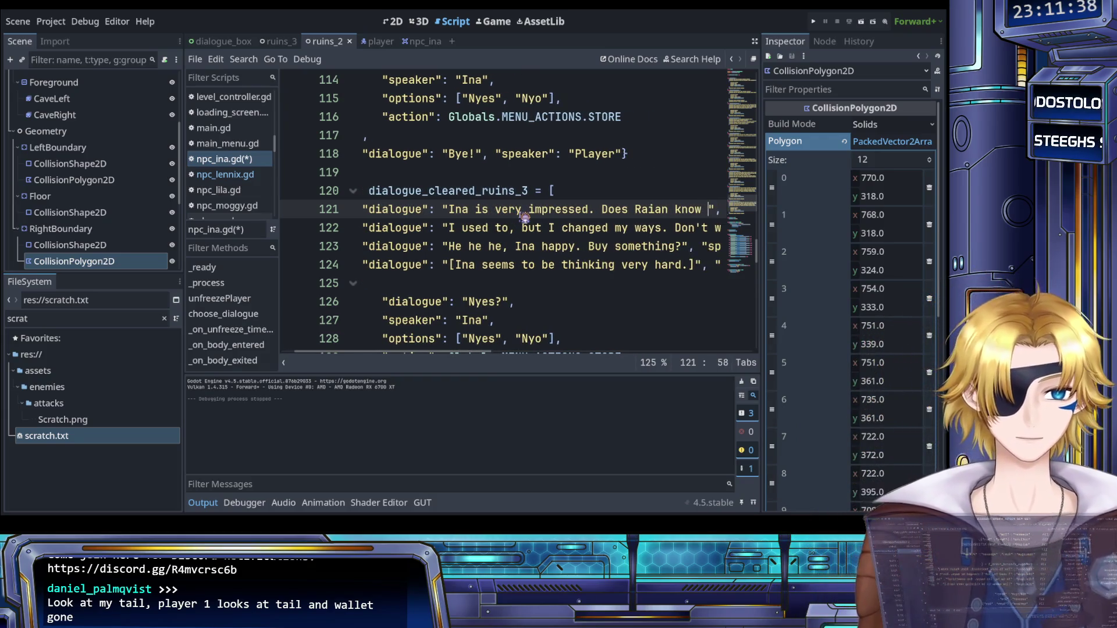
{"action": "type", "text": "another battlef"}
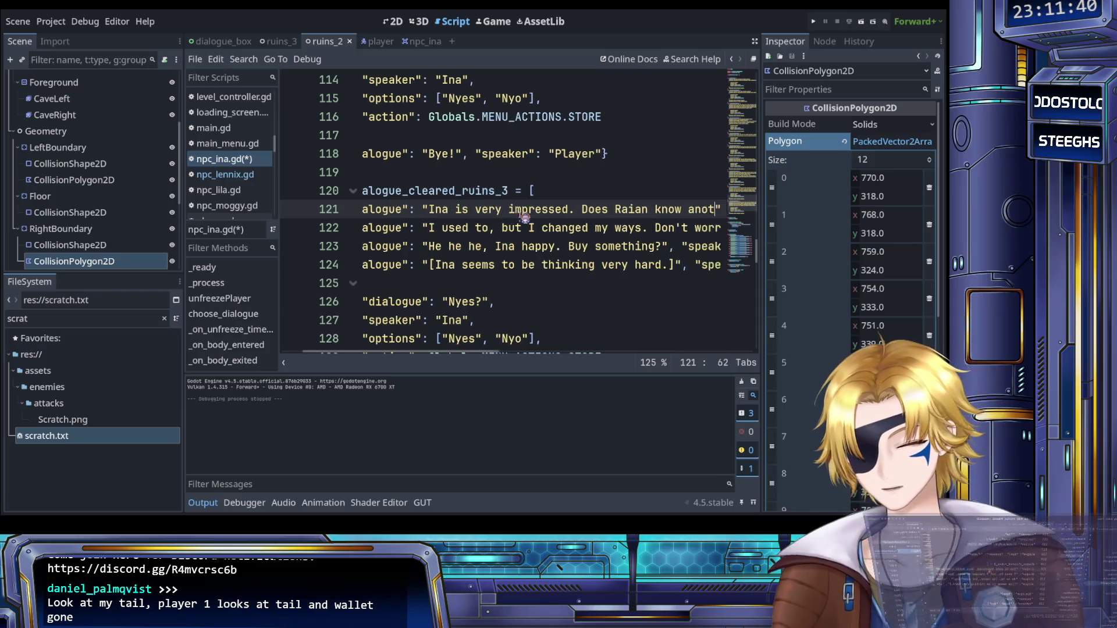
{"action": "type", "text": "ield nearby?"}
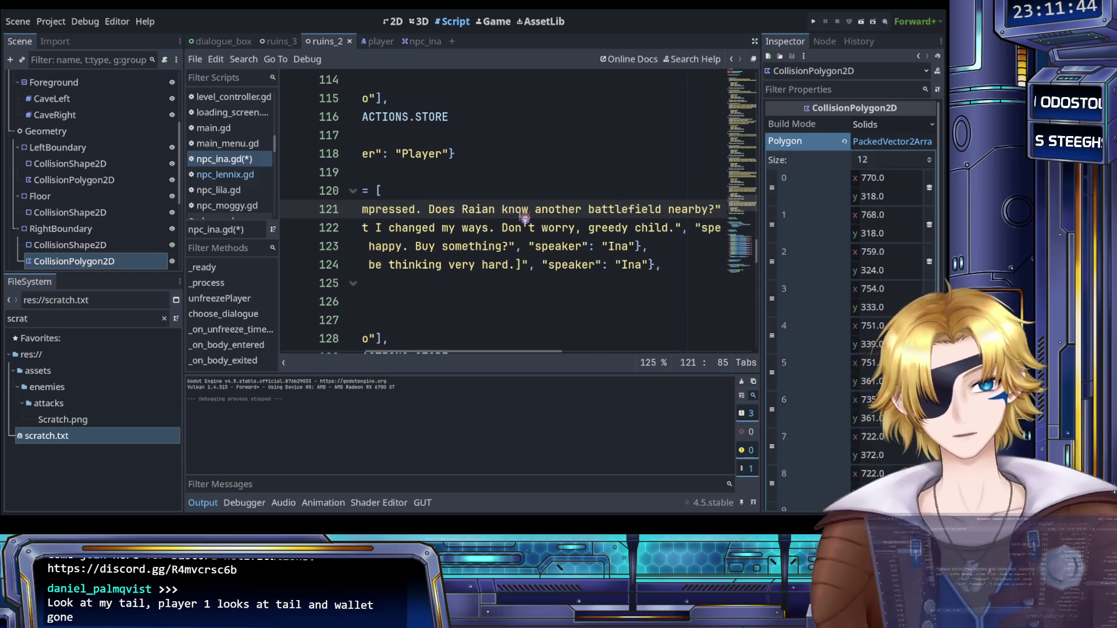
Step: Replace line 122 with 'I'm sure the Adventurer's guild has information on that. Why?'
{"action": "scroll", "coordinate": [524, 218], "scroll_direction": "left", "scroll_amount": 3}
{"action": "left_click_drag", "start_coordinate": [486, 231], "coordinate": [586, 236]}
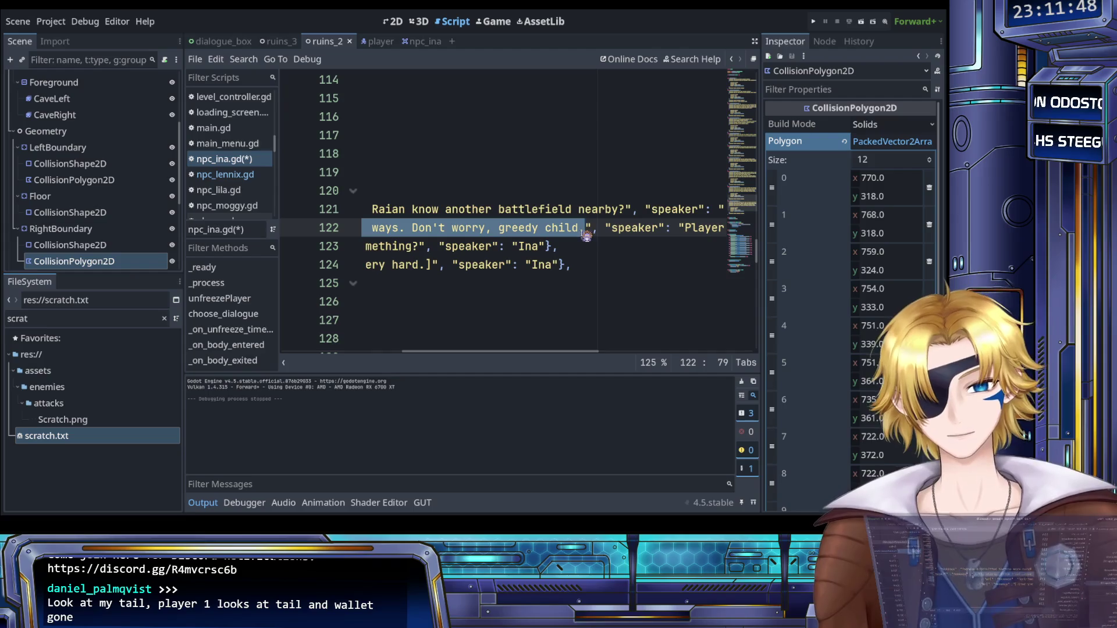
{"action": "scroll", "coordinate": [535, 251], "scroll_direction": "left", "scroll_amount": 3}
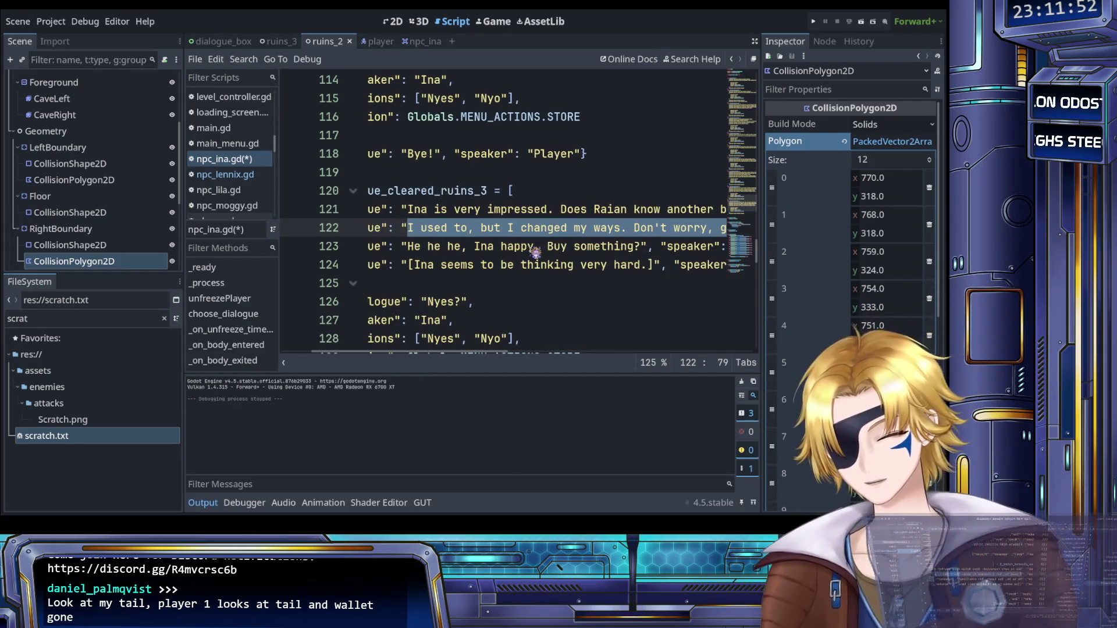
{"action": "type", "text": "I"}
{"action": "type", "text": "'m sure teh"}
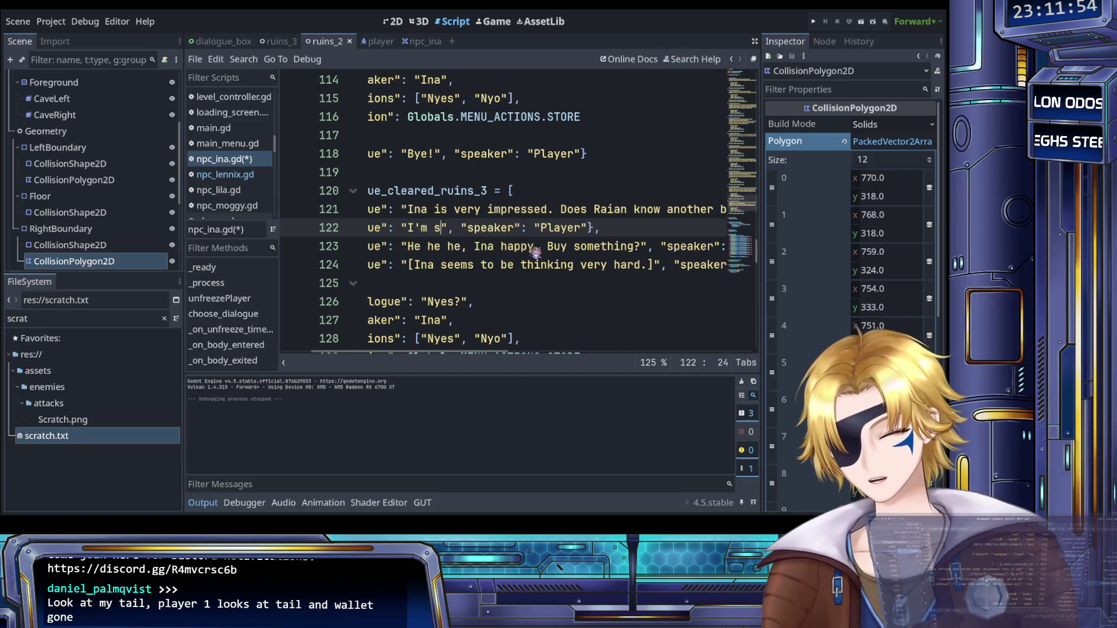
{"action": "key", "text": "BackSpace"}
{"action": "key", "text": "BackSpace"}
{"action": "type", "text": "he"}
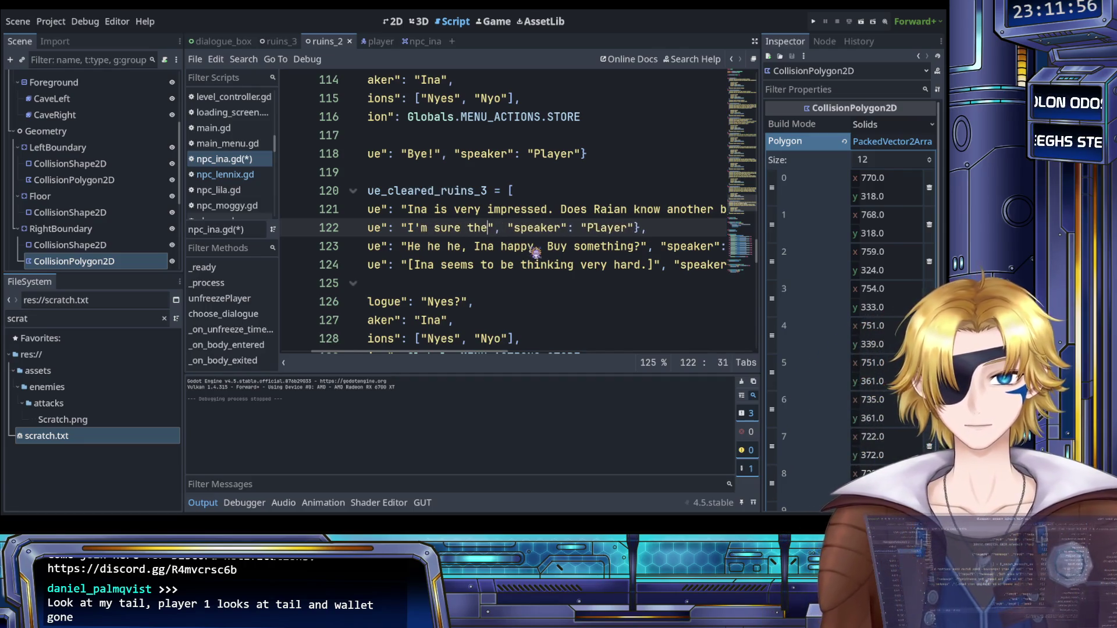
{"action": "type", "text": "Adventurer"}
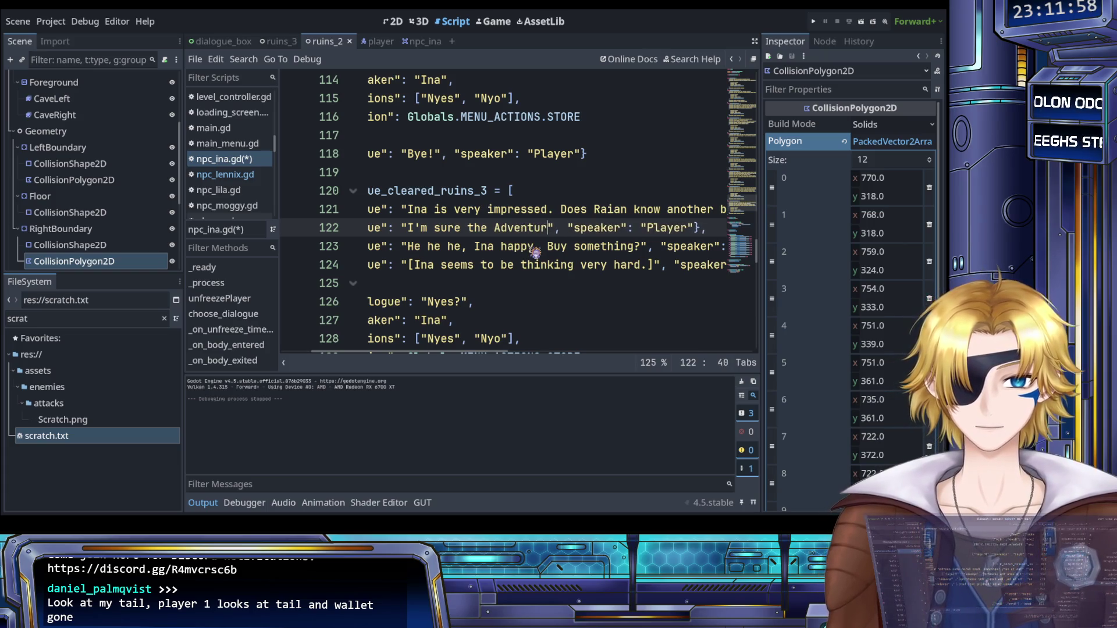
{"action": "type", "text": "'s guild has "}
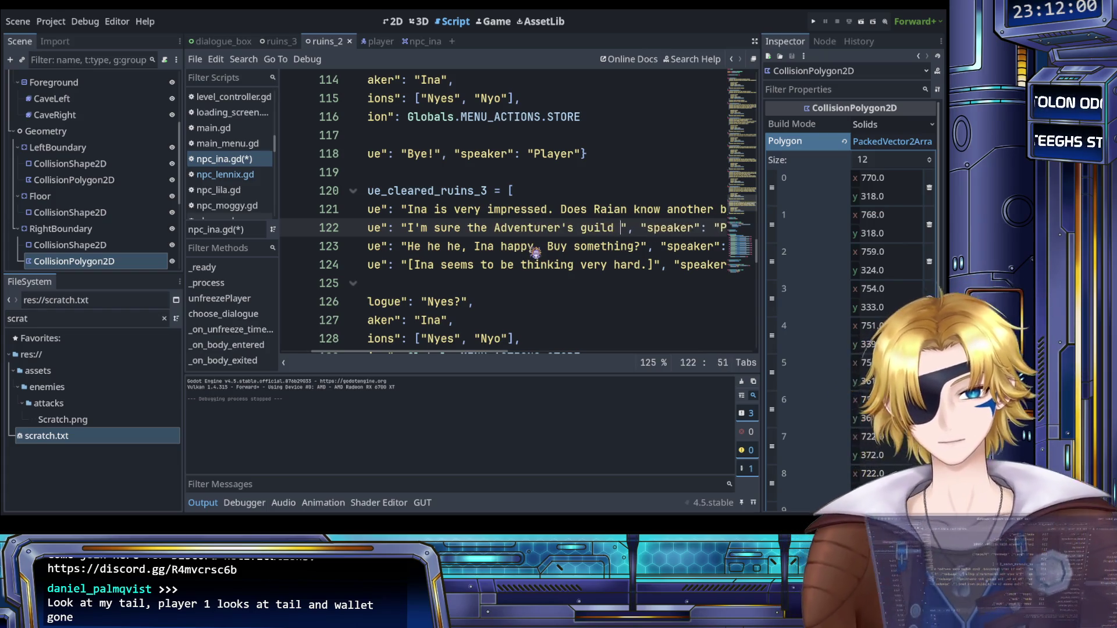
{"action": "type", "text": "informati"}
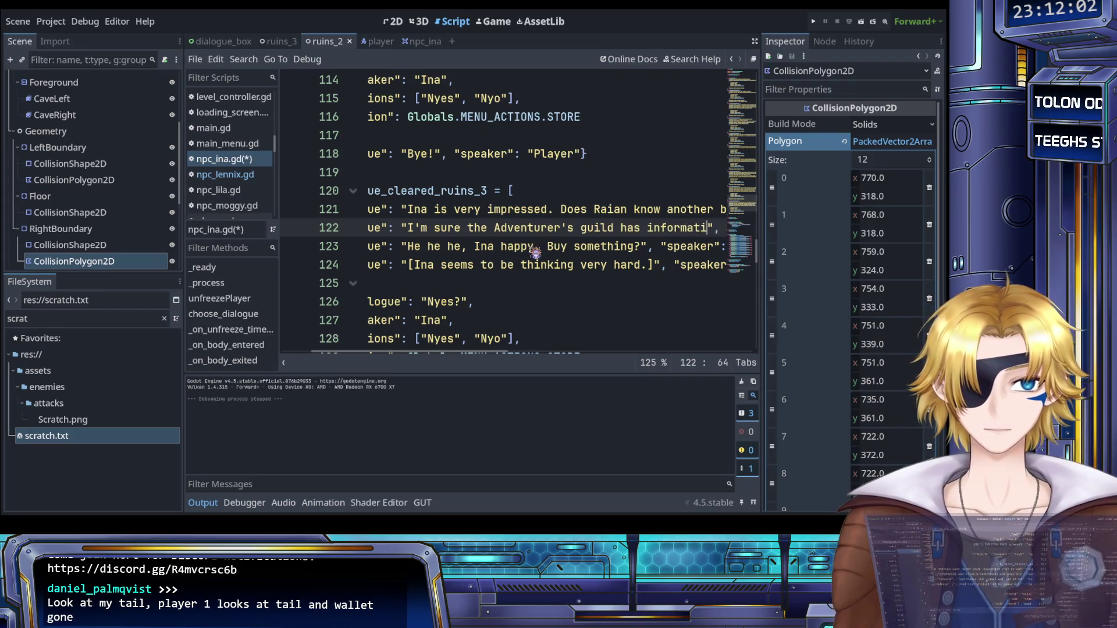
{"action": "type", "text": "on on that. Why?\", \"speaker\": \"Player\"},"}
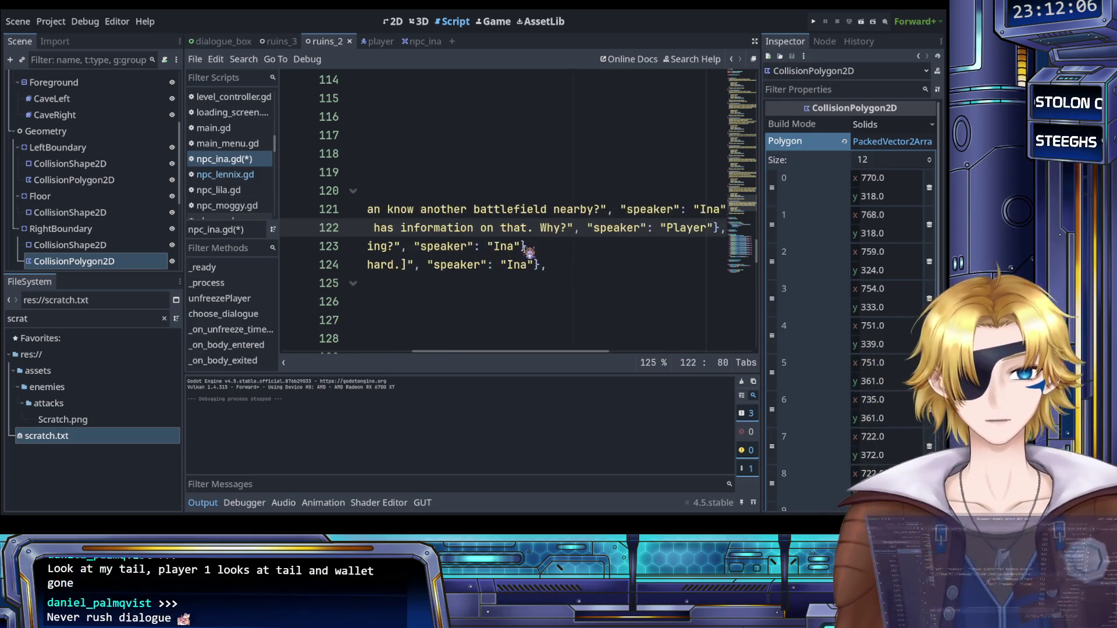
{"action": "scroll", "coordinate": [524, 247], "scroll_direction": "left", "scroll_amount": 5}
{"action": "scroll", "coordinate": [448, 246], "scroll_direction": "left", "scroll_amount": 1}
Step: Begin Ina's following line with 'Ina smells mone. Before I'
{"action": "mouse_move", "coordinate": [487, 246]}
{"action": "left_mouse_down"}
{"action": "mouse_move", "coordinate": [669, 247]}
{"action": "mouse_move", "coordinate": [605, 250]}
{"action": "left_mouse_up"}
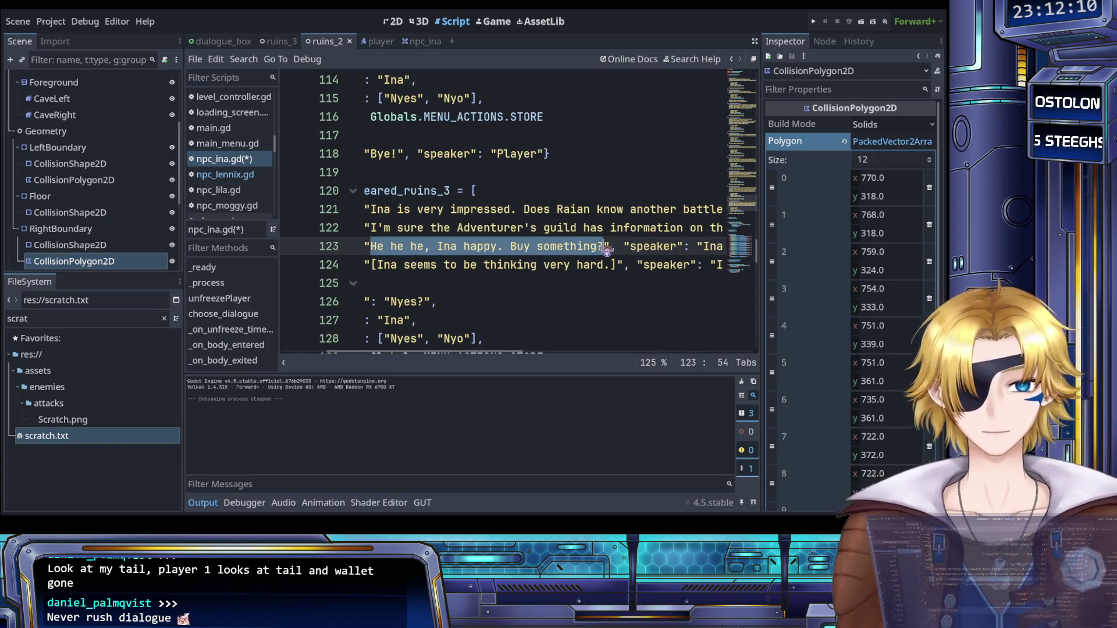
{"action": "type", "text": "Ina smells mone"}
{"action": "type", "text": "y."}
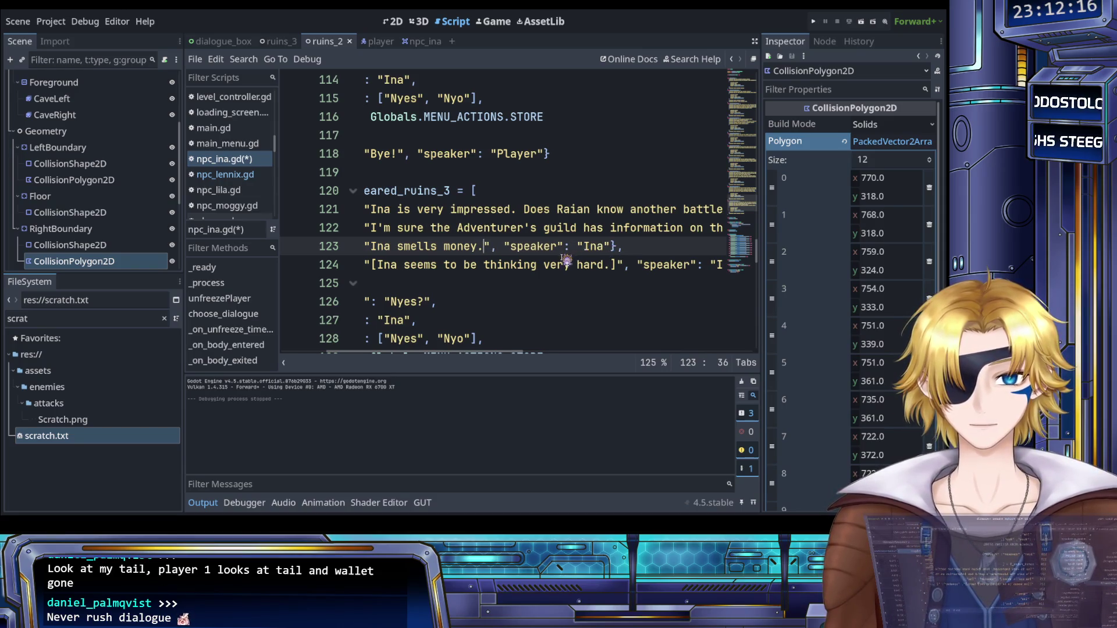
{"action": "type", "text": " Before"}
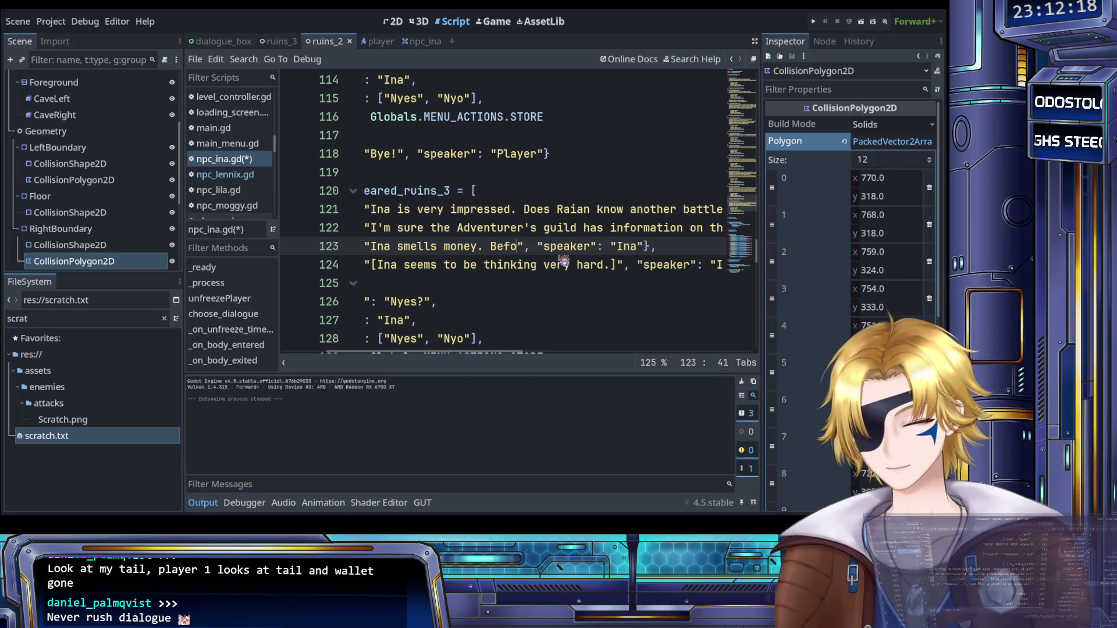
{"action": "type", "text": " I"}
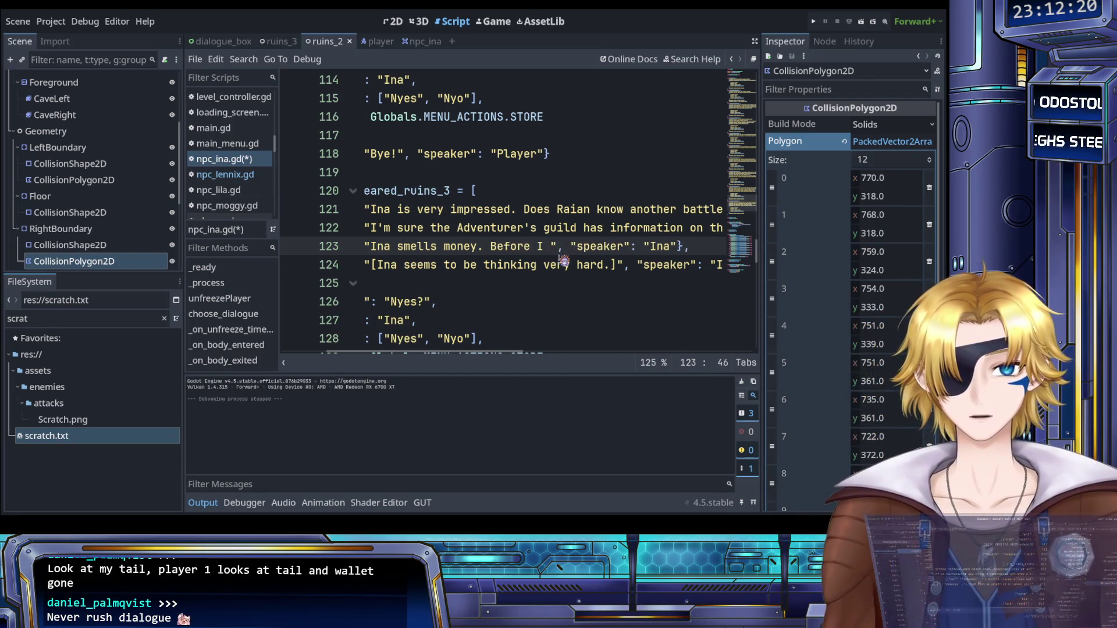
Step: Extend line 121 to 'Ina is very impressed with miss knight. By the way, Does Raian…'
{"action": "scroll", "coordinate": [530, 238], "scroll_direction": "left", "scroll_amount": 2}
{"action": "left_click", "coordinate": [548, 211]}
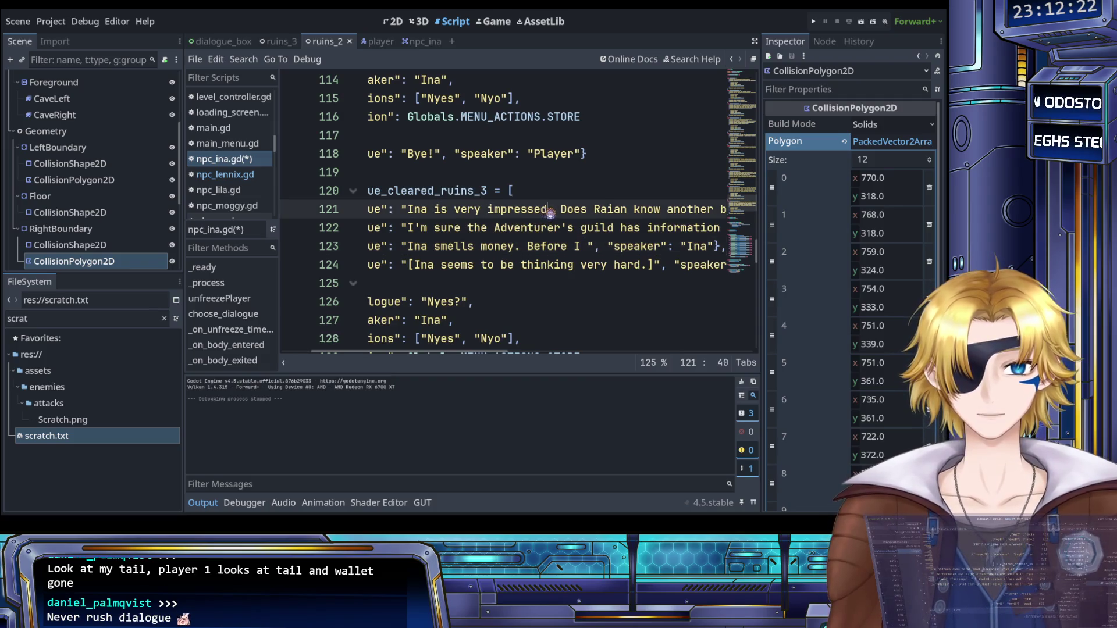
{"action": "type", "text": "with miss kn"}
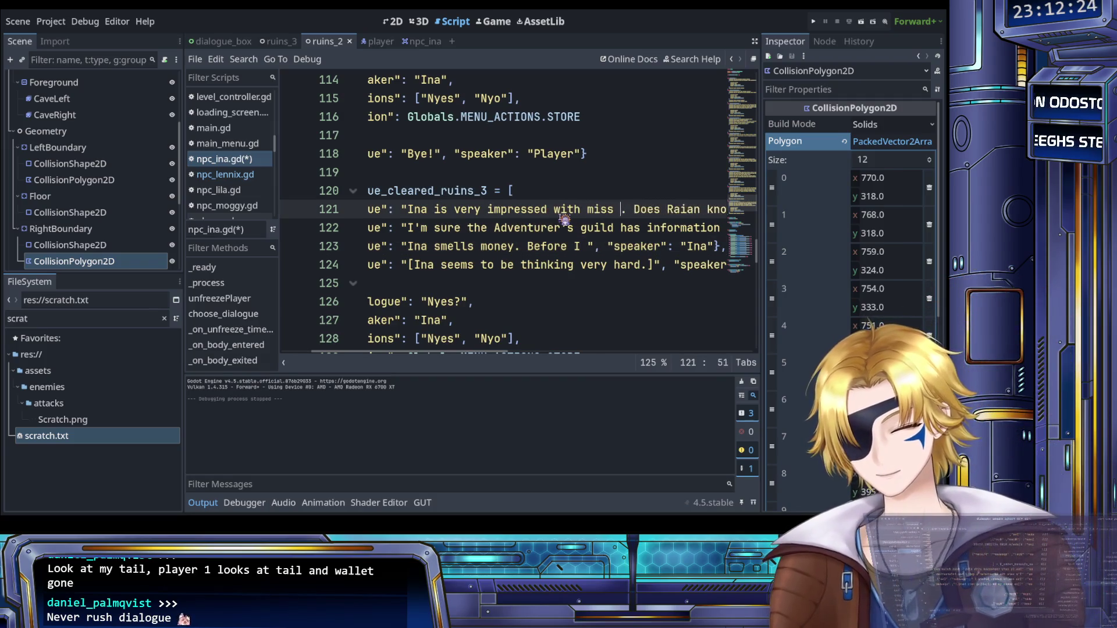
{"action": "type", "text": "ight"}
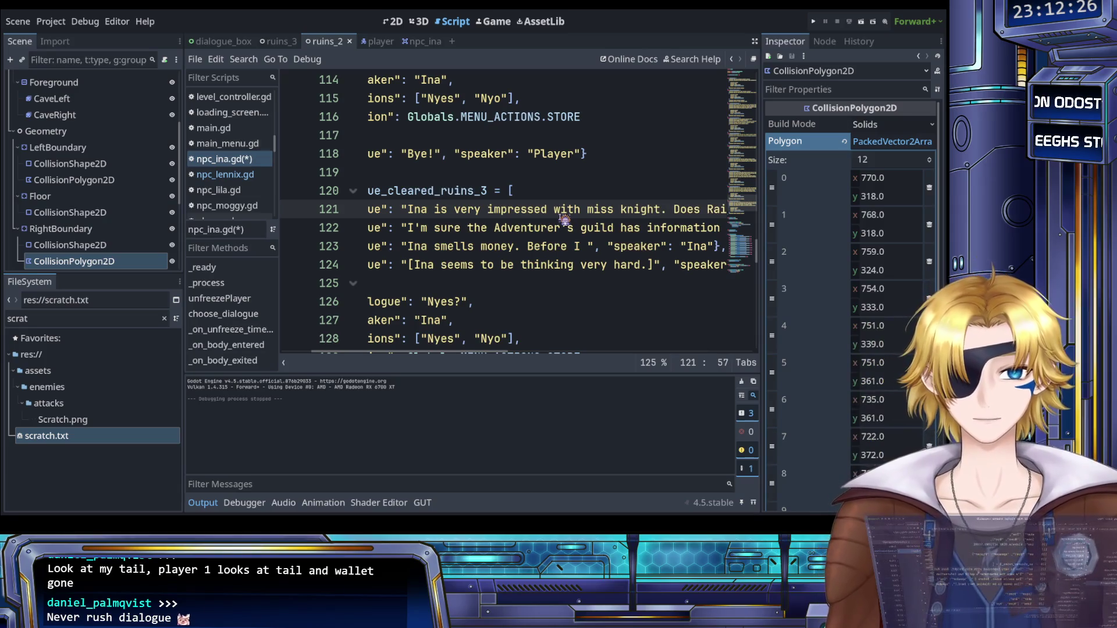
{"action": "scroll", "coordinate": [550, 239], "scroll_direction": "right", "scroll_amount": 5}
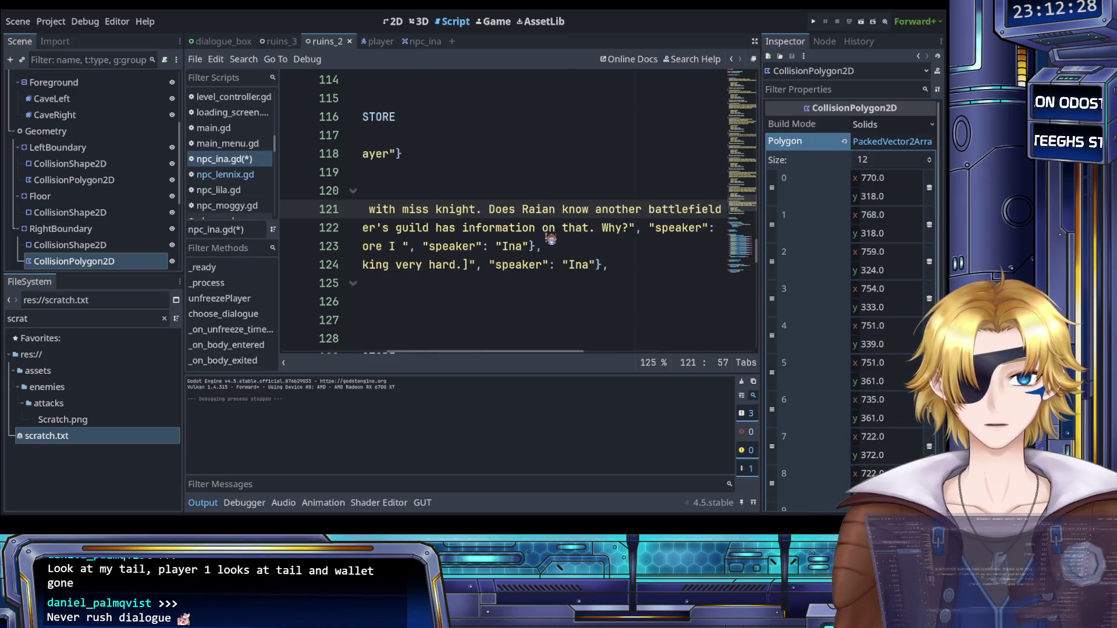
{"action": "key", "text": "Right"}
{"action": "key", "text": "Right"}
{"action": "type", "text": "By"}
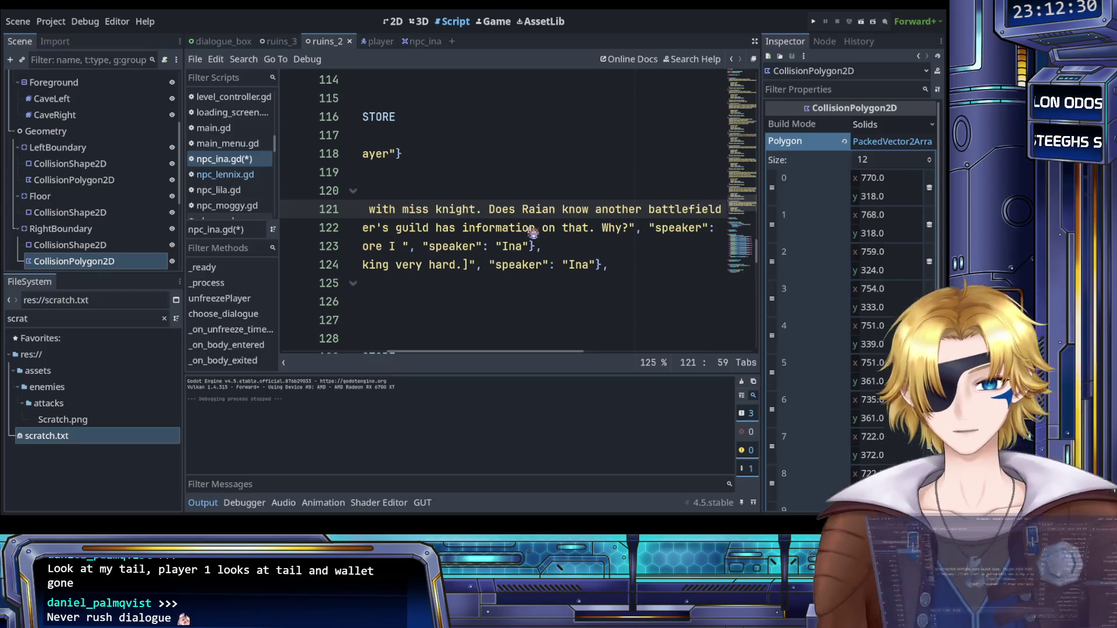
{"action": "type", "text": " the way,"}
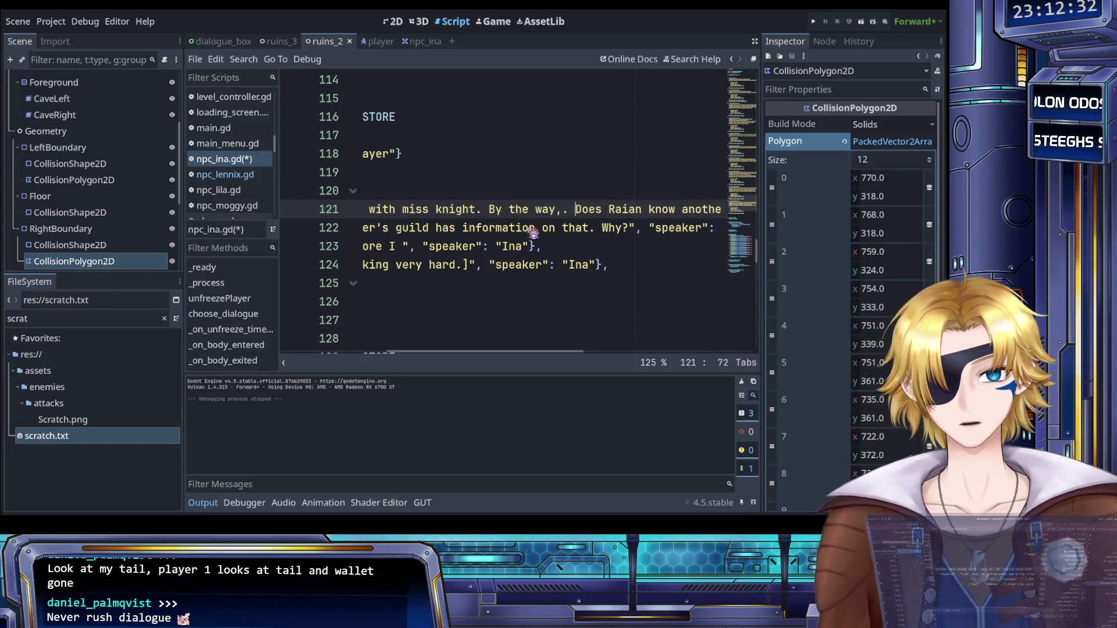
Step: Remove 'By the way, Does Raian know another battlefield nearby?' from line 121
{"action": "scroll", "coordinate": [523, 232], "scroll_direction": "right", "scroll_amount": 6}
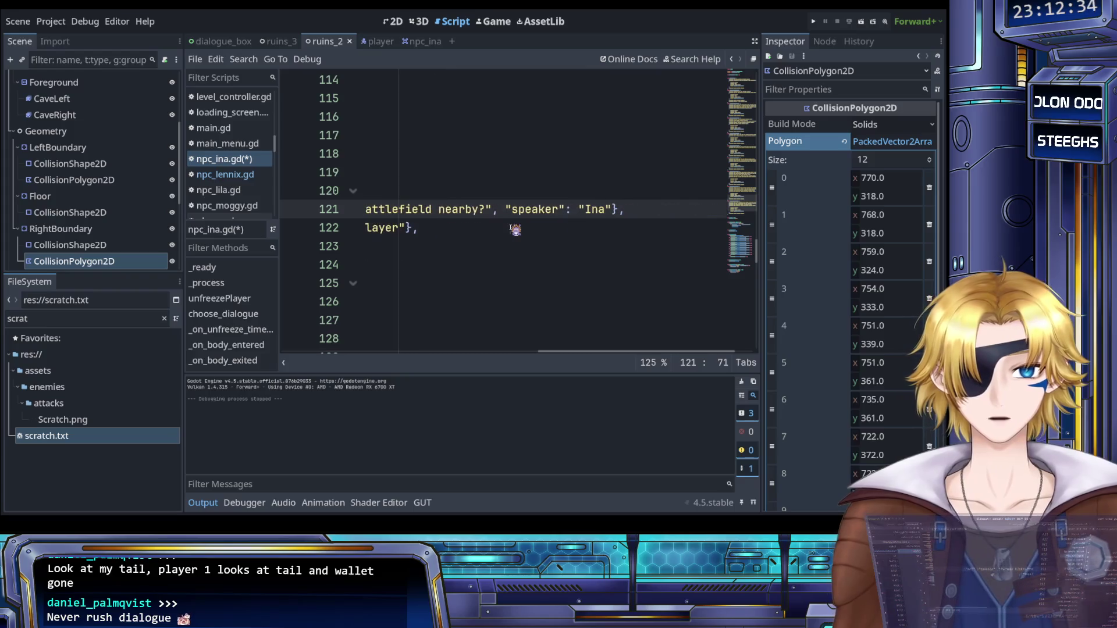
{"action": "scroll", "coordinate": [516, 230], "scroll_direction": "left", "scroll_amount": 8}
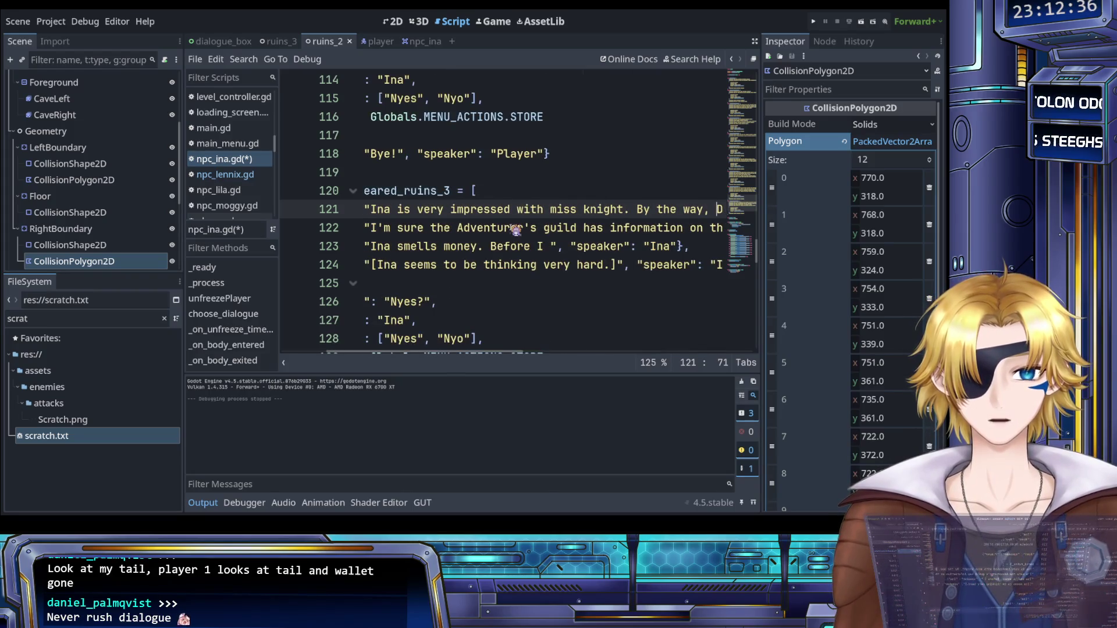
{"action": "scroll", "coordinate": [516, 230], "scroll_direction": "right", "scroll_amount": 3}
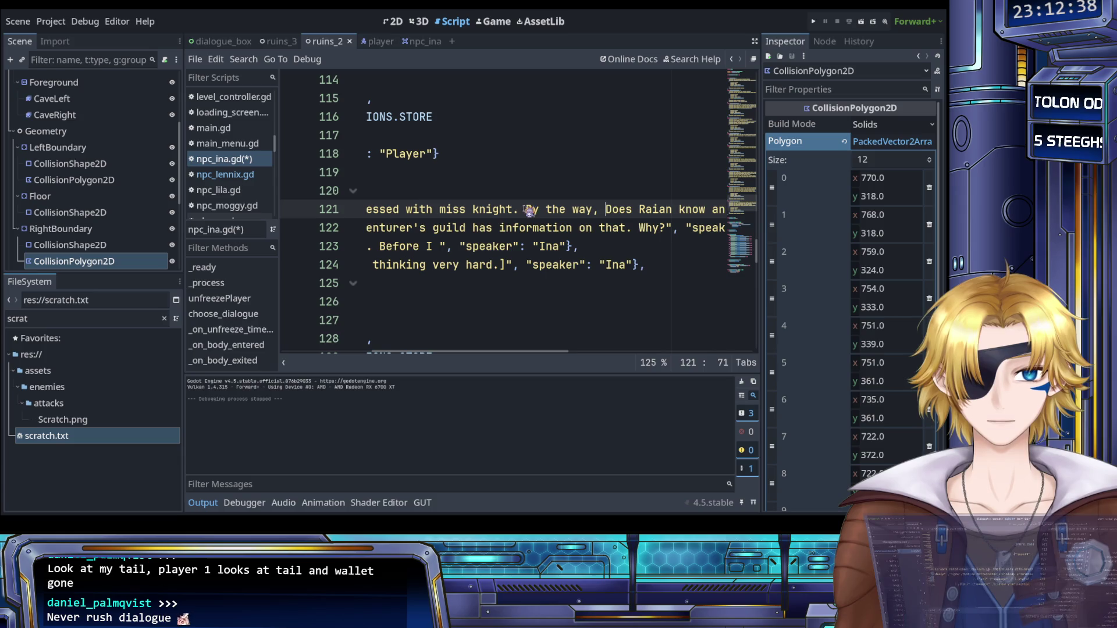
{"action": "left_click_drag", "start_coordinate": [526, 210], "coordinate": [638, 211]}
{"action": "key", "text": "BackSpace"}
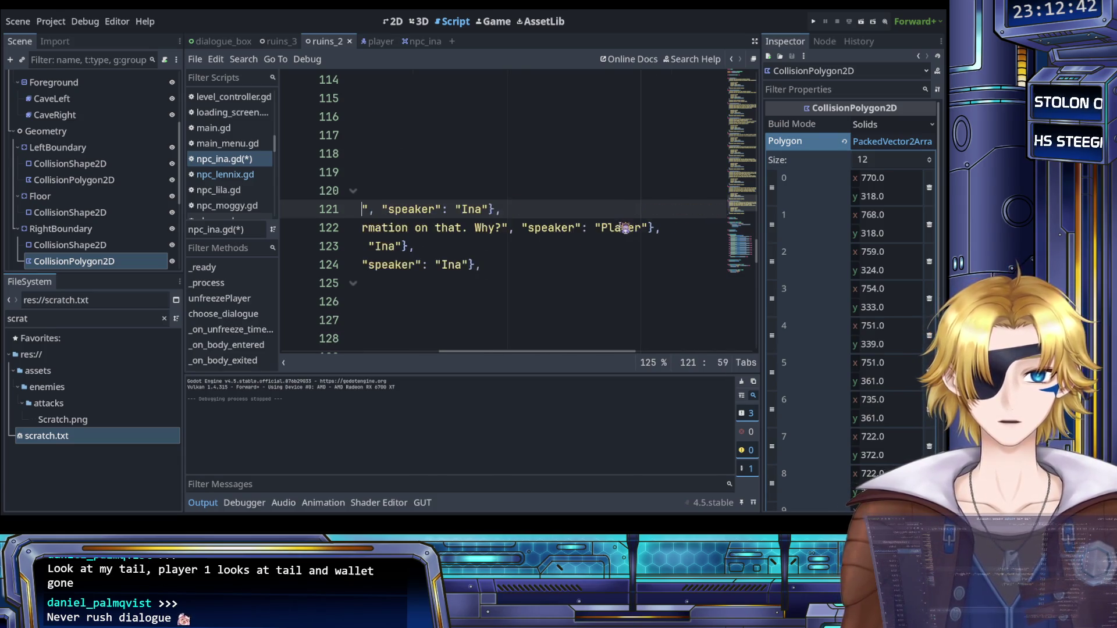
{"action": "scroll", "coordinate": [627, 226], "scroll_direction": "left", "scroll_amount": 2}
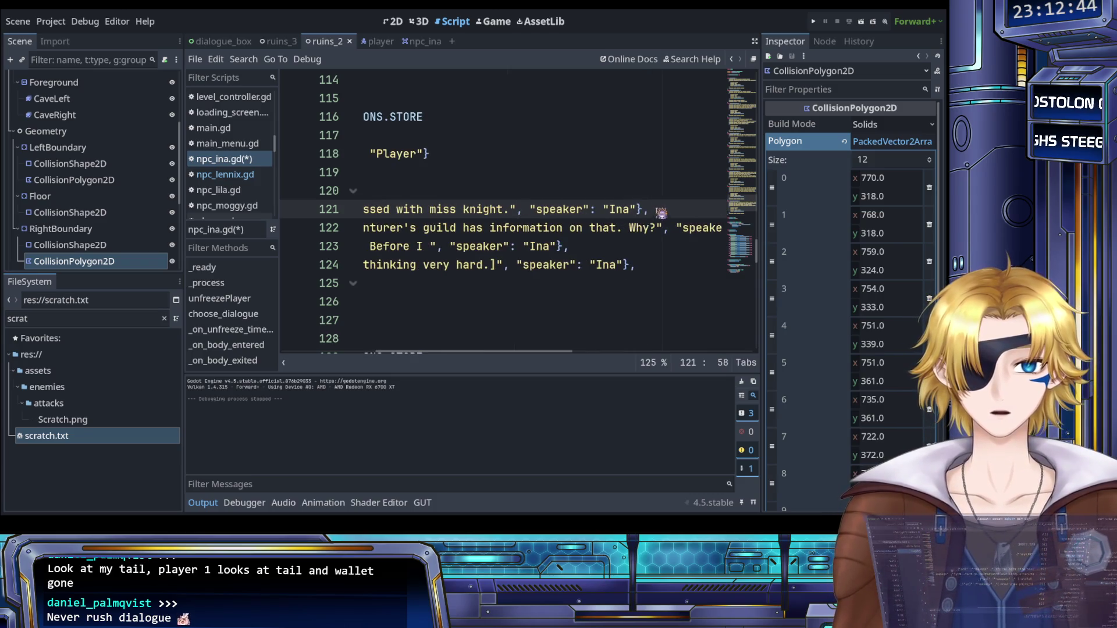
Step: Paste the cut question on a new line and duplicate the miss knight entry below
{"action": "key", "text": "ctrl+v"}
{"action": "key", "text": "Up"}
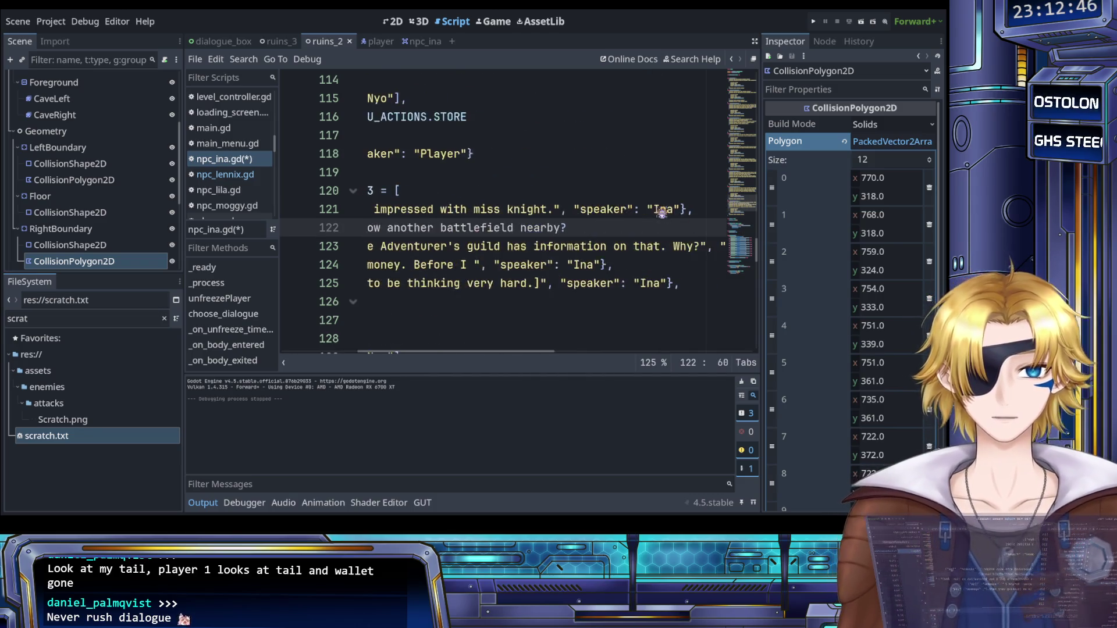
{"action": "key", "text": "Home"}
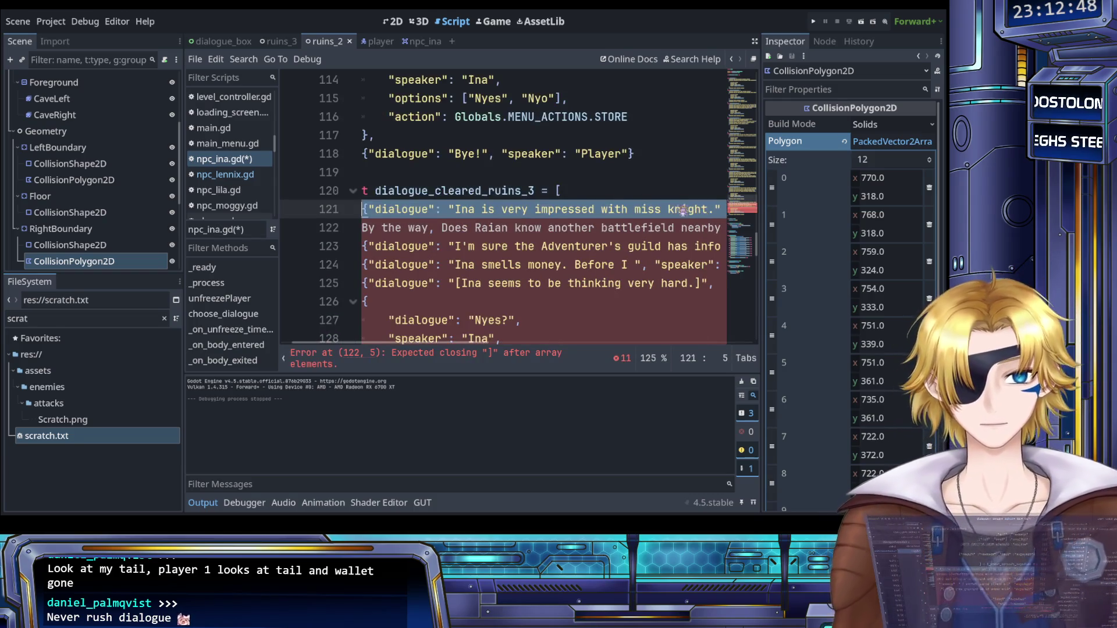
{"action": "key", "text": "ctrl+c"}
{"action": "key", "text": "Down"}
{"action": "key", "text": "End"}
{"action": "key", "text": "Return"}
{"action": "key", "text": "ctrl+v"}
Step: Delete the loose pasted question line
{"action": "scroll", "coordinate": [618, 231], "scroll_direction": "left", "scroll_amount": 5}
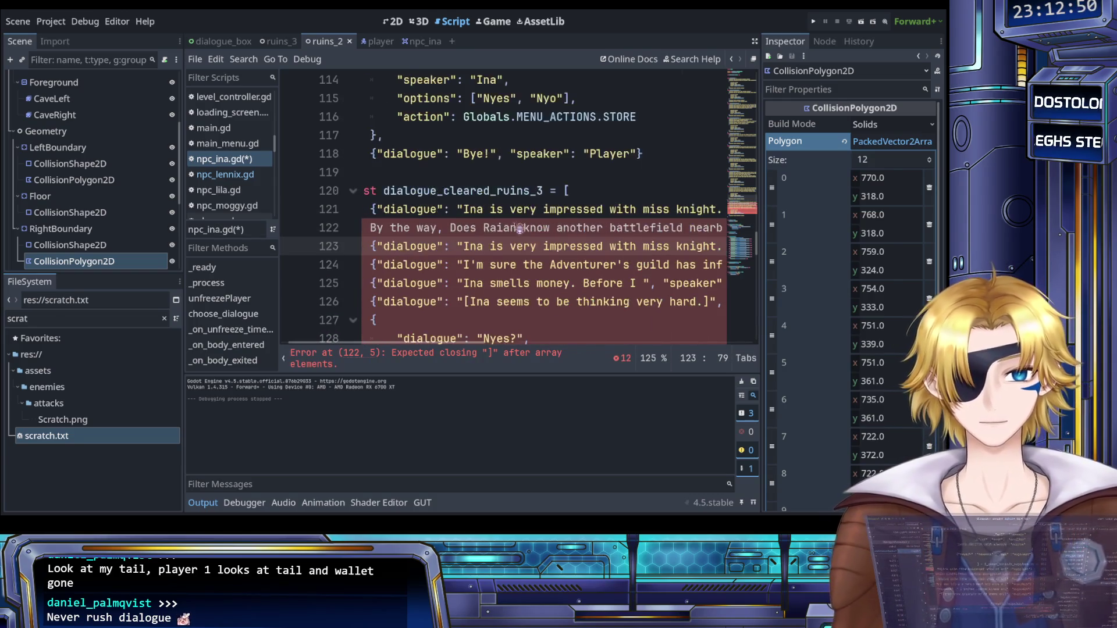
{"action": "mouse_move", "coordinate": [391, 229]}
{"action": "left_mouse_down"}
{"action": "mouse_move", "coordinate": [722, 230]}
{"action": "mouse_move", "coordinate": [651, 233]}
{"action": "left_mouse_up"}
{"action": "key", "text": "BackSpace"}
{"action": "key", "text": "BackSpace"}
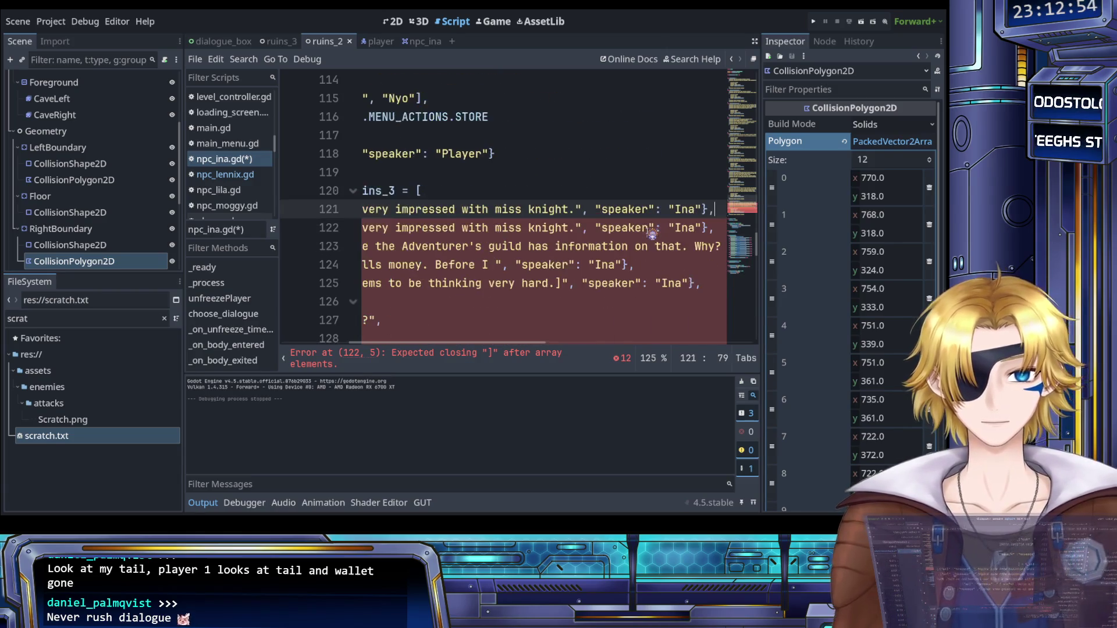
Step: Put the battlefield question into the duplicated entry's text and save npc_ina.gd
{"action": "scroll", "coordinate": [582, 232], "scroll_direction": "left", "scroll_amount": 5}
{"action": "left_click_drag", "start_coordinate": [481, 228], "coordinate": [669, 231]}
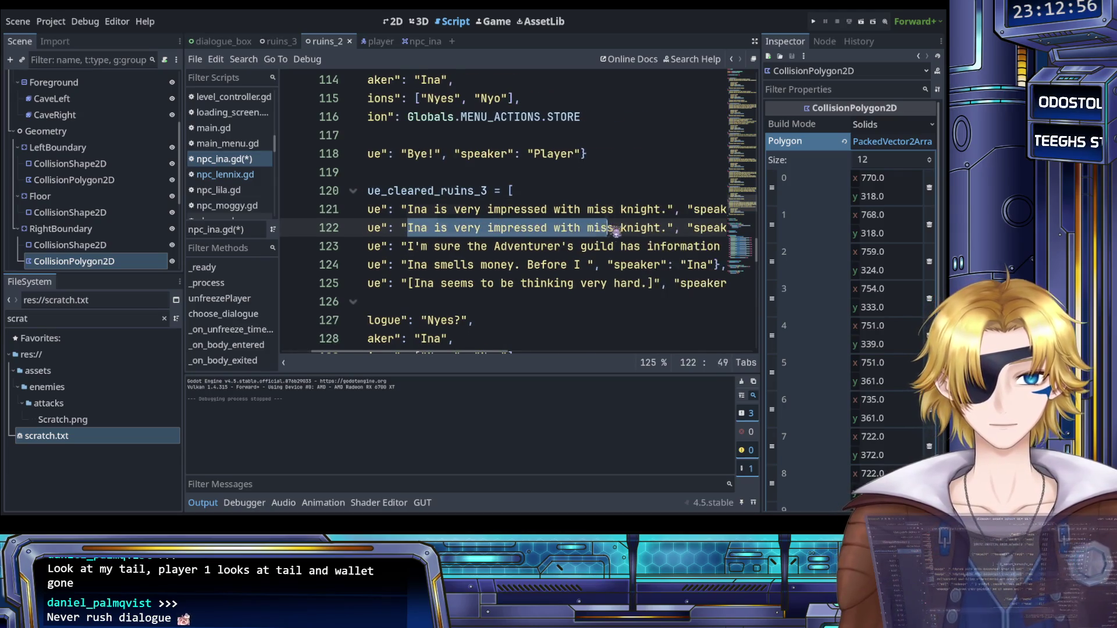
{"action": "key", "text": "ctrl+v"}
{"action": "key", "text": "ctrl+s"}
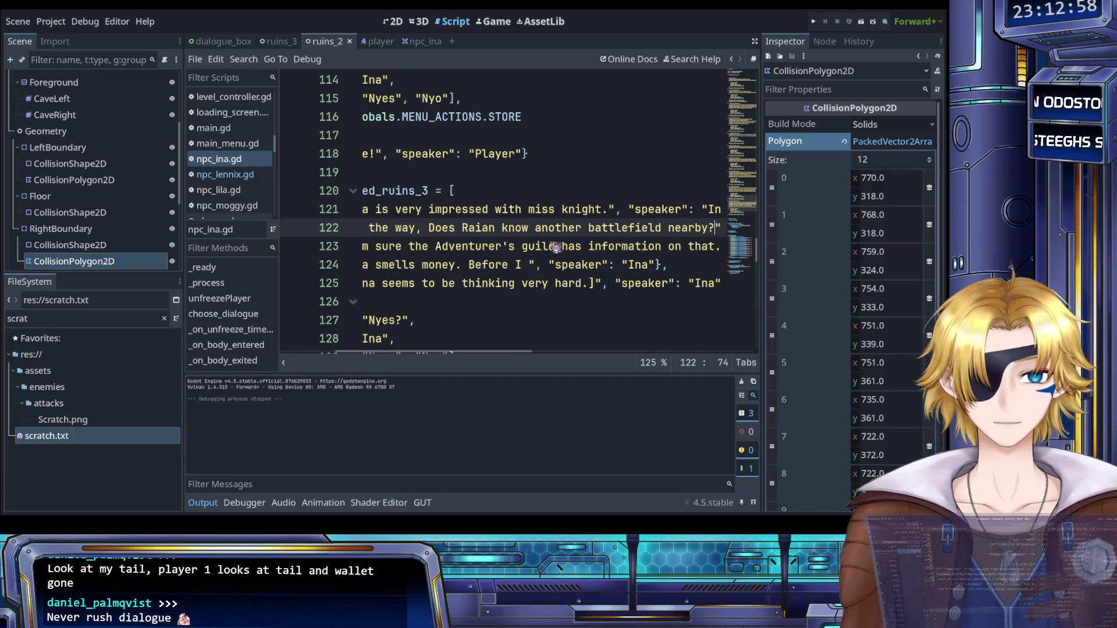
{"action": "scroll", "coordinate": [526, 247], "scroll_direction": "left", "scroll_amount": 5}
{"action": "scroll", "coordinate": [527, 250], "scroll_direction": "right", "scroll_amount": 3}
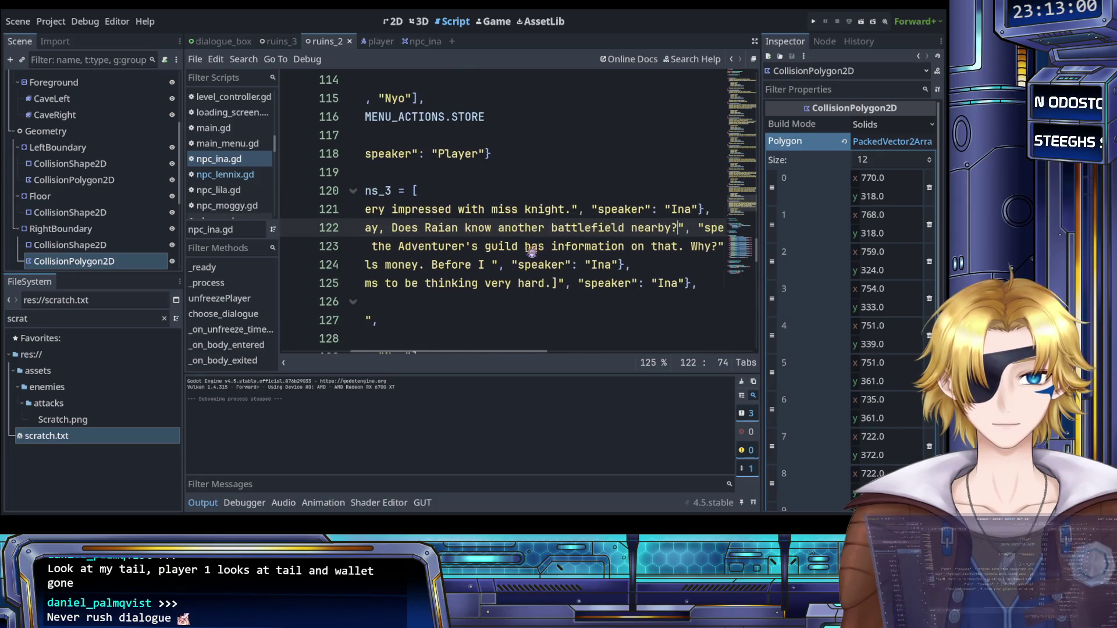
{"action": "scroll", "coordinate": [531, 251], "scroll_direction": "right", "scroll_amount": 5}
{"action": "scroll", "coordinate": [531, 251], "scroll_direction": "left", "scroll_amount": 6}
{"action": "scroll", "coordinate": [531, 251], "scroll_direction": "left", "scroll_amount": 4}
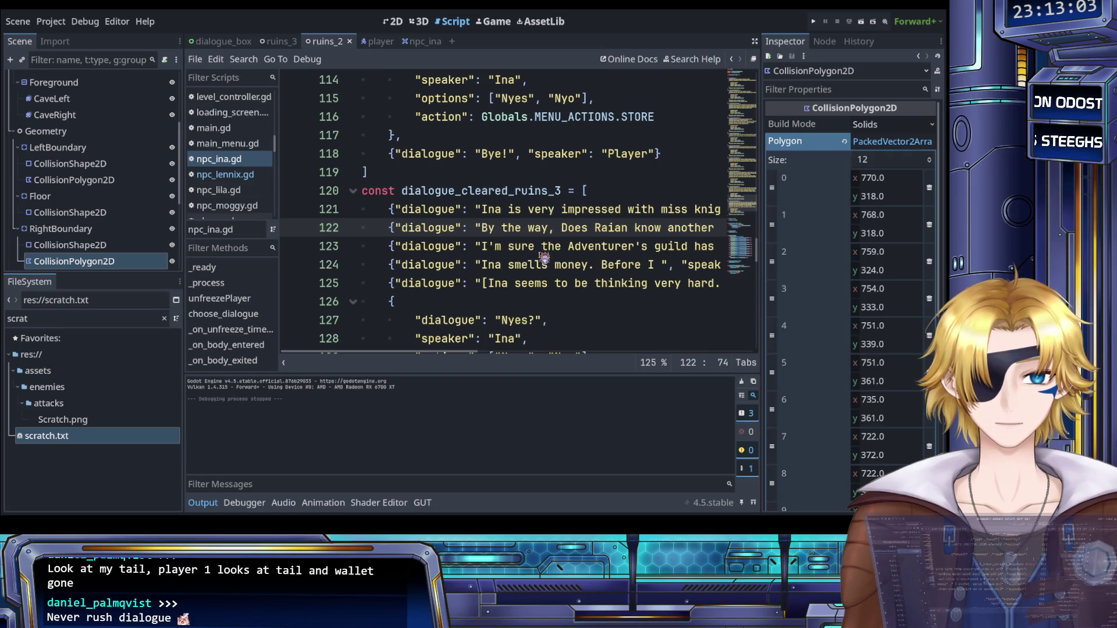
Step: Complete Ina's line 124 to read "Before I move, do you want anything?"
{"action": "left_click", "coordinate": [664, 266]}
{"action": "type", "text": "move"}
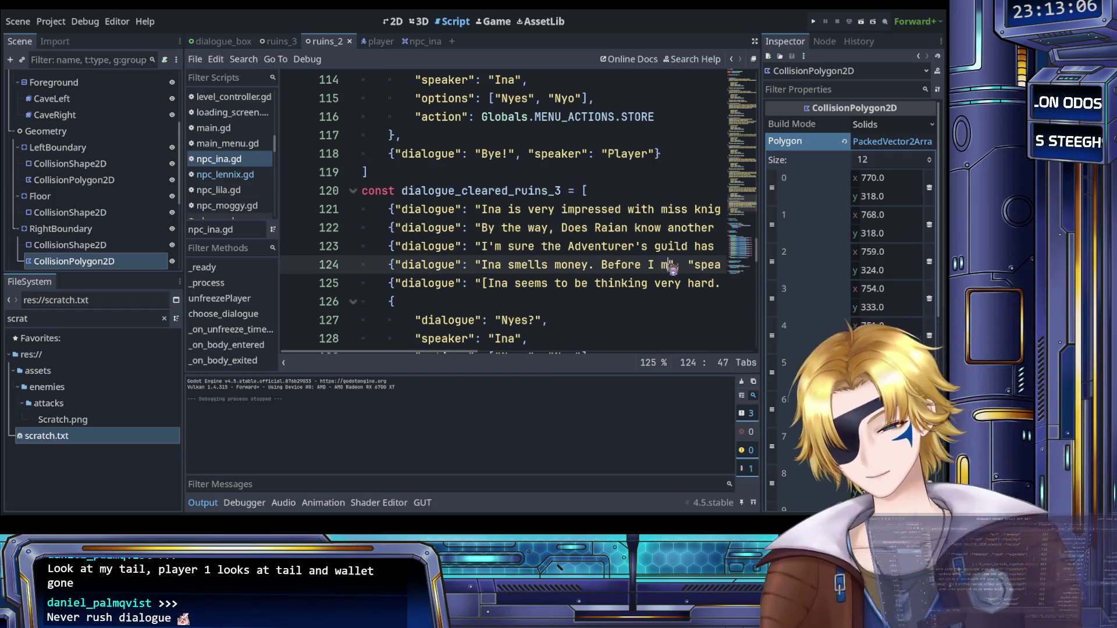
{"action": "type", "text": ", do you w"}
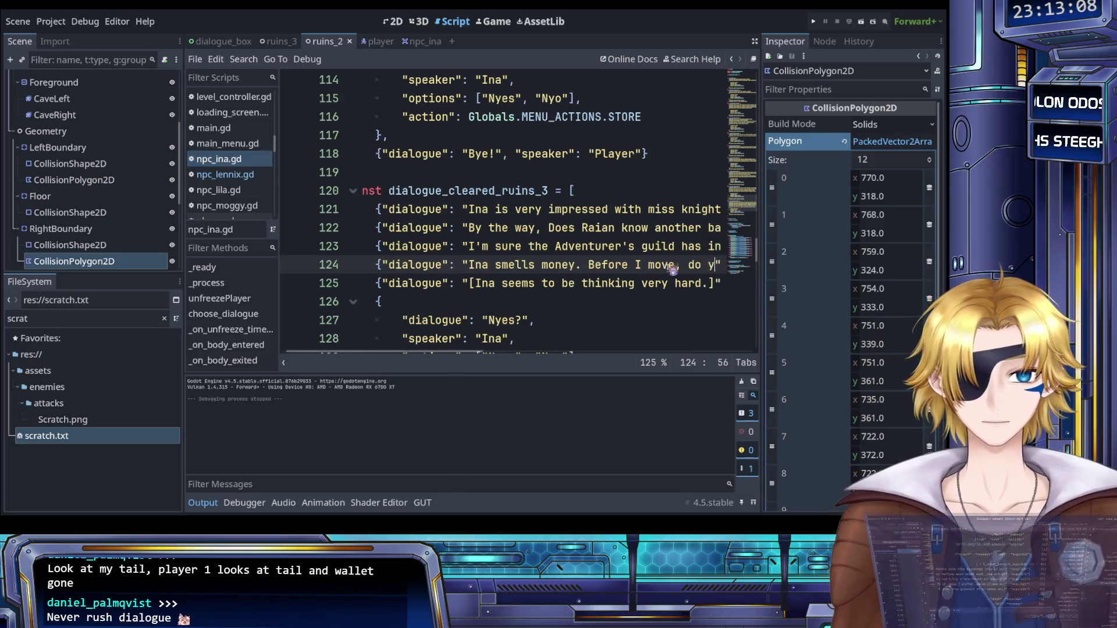
{"action": "type", "text": "ant anything"}
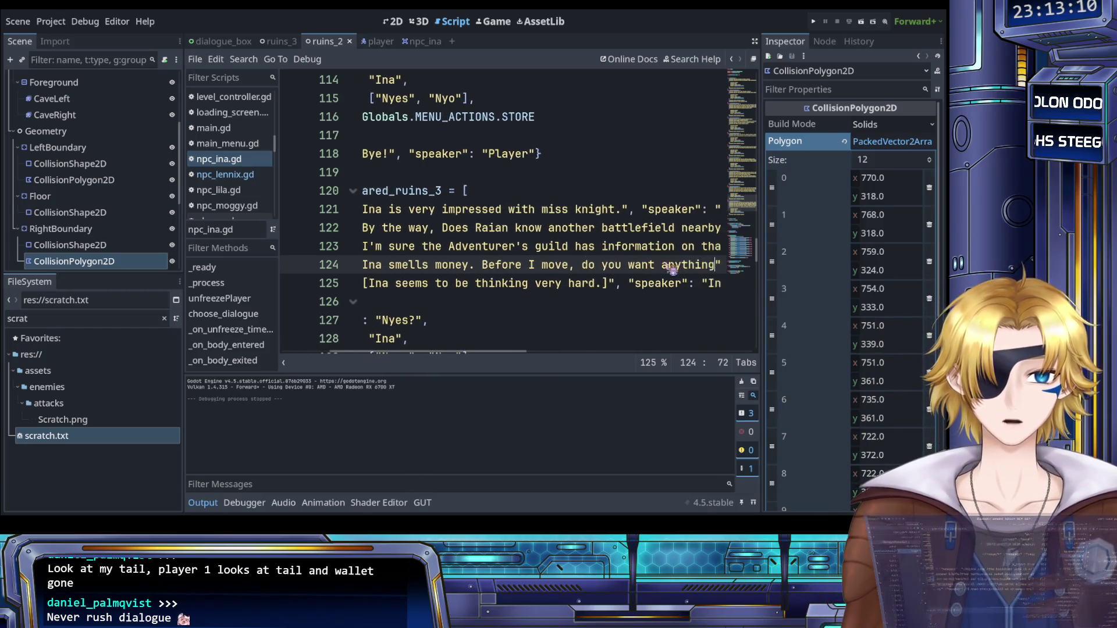
{"action": "type", "text": "?"}
{"action": "scroll", "coordinate": [564, 279], "scroll_direction": "left", "scroll_amount": 3}
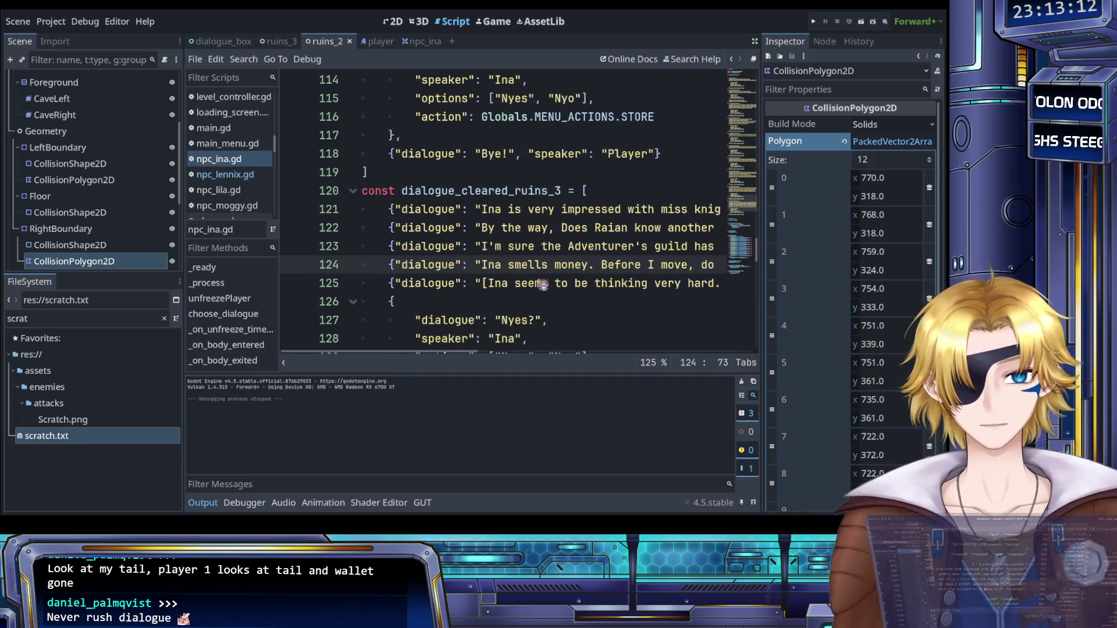
Step: Delete the '[Ina seems to be thinking very hard.]' line and save npc_ina.gd
{"action": "left_click", "coordinate": [483, 283]}
{"action": "type", "text": "["}
{"action": "left_click", "coordinate": [416, 283]}
{"action": "key", "text": "End"}
{"action": "type", "text": "]"}
{"action": "key", "text": "shift+Home"}
{"action": "key", "text": "ctrl+x"}
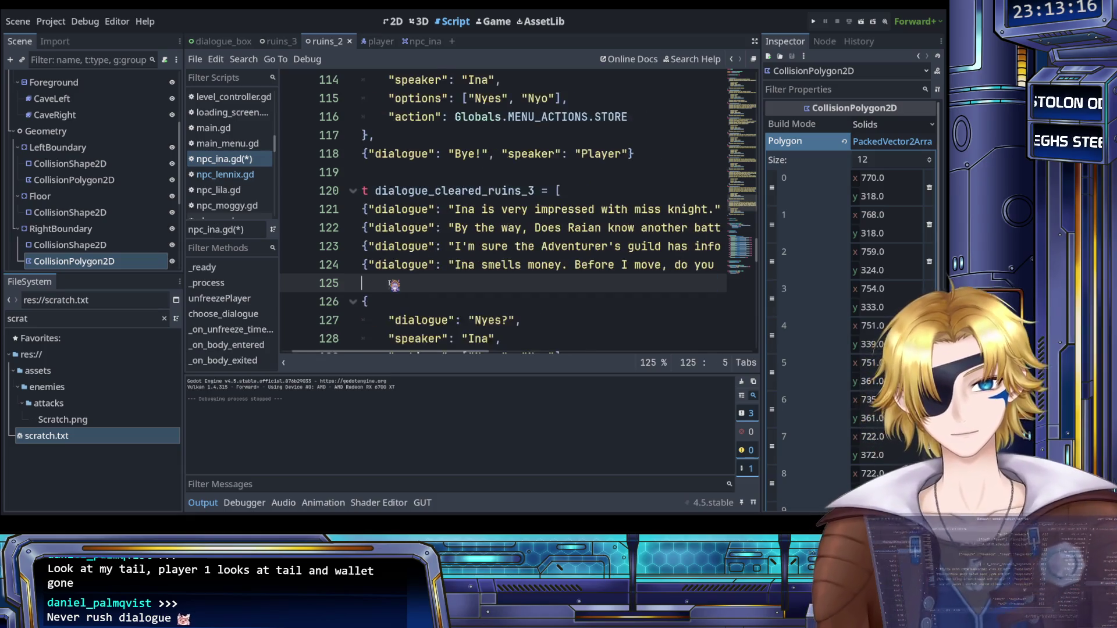
{"action": "key", "text": "BackSpace"}
{"action": "key", "text": "ctrl+s"}
{"action": "scroll", "coordinate": [437, 284], "scroll_direction": "left", "scroll_amount": 5}
{"action": "scroll", "coordinate": [466, 284], "scroll_direction": "down", "scroll_amount": 6}
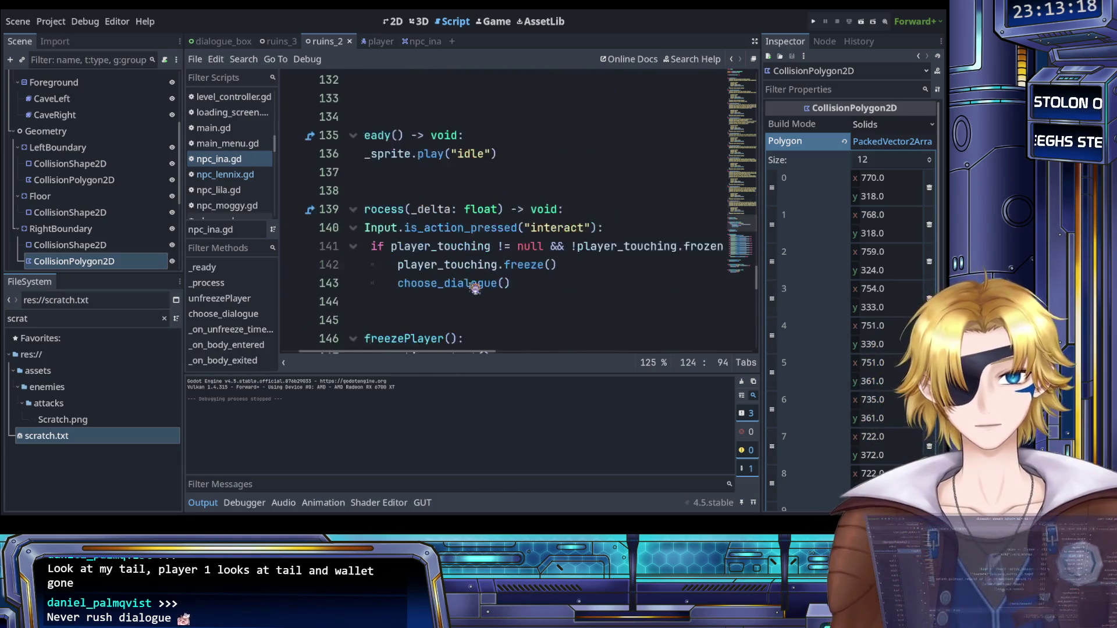
{"action": "scroll", "coordinate": [477, 283], "scroll_direction": "up", "scroll_amount": 3}
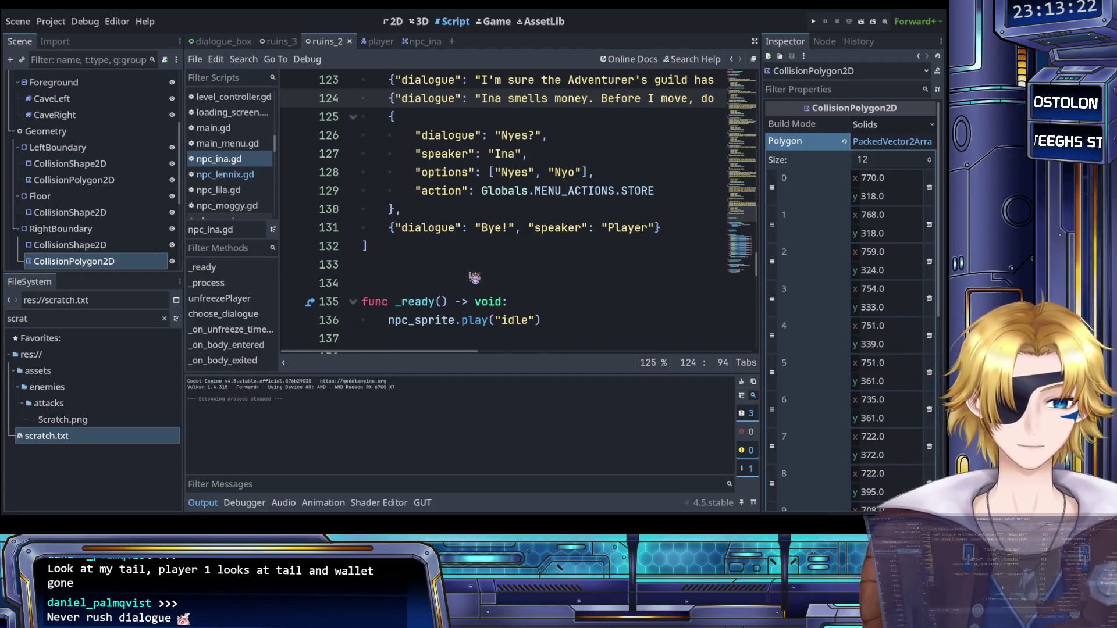
{"action": "scroll", "coordinate": [482, 263], "scroll_direction": "up", "scroll_amount": 1}
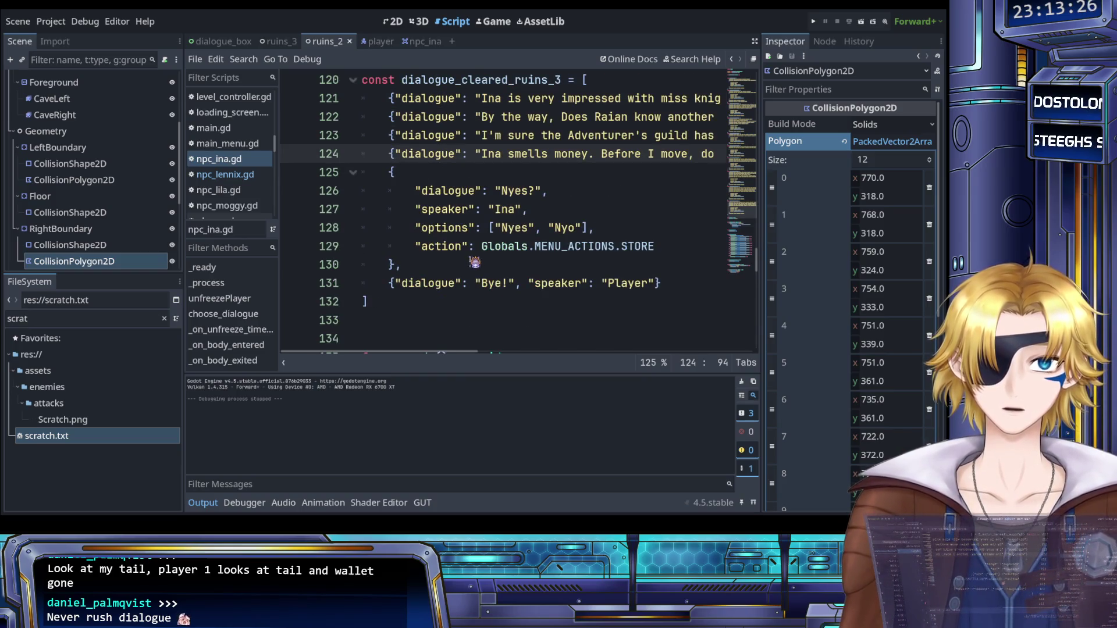
{"action": "scroll", "coordinate": [475, 263], "scroll_direction": "down", "scroll_amount": 1}
Step: Select the dialogue arrays up to dialogue_start, then clear the selection
{"action": "left_click", "coordinate": [459, 248]}
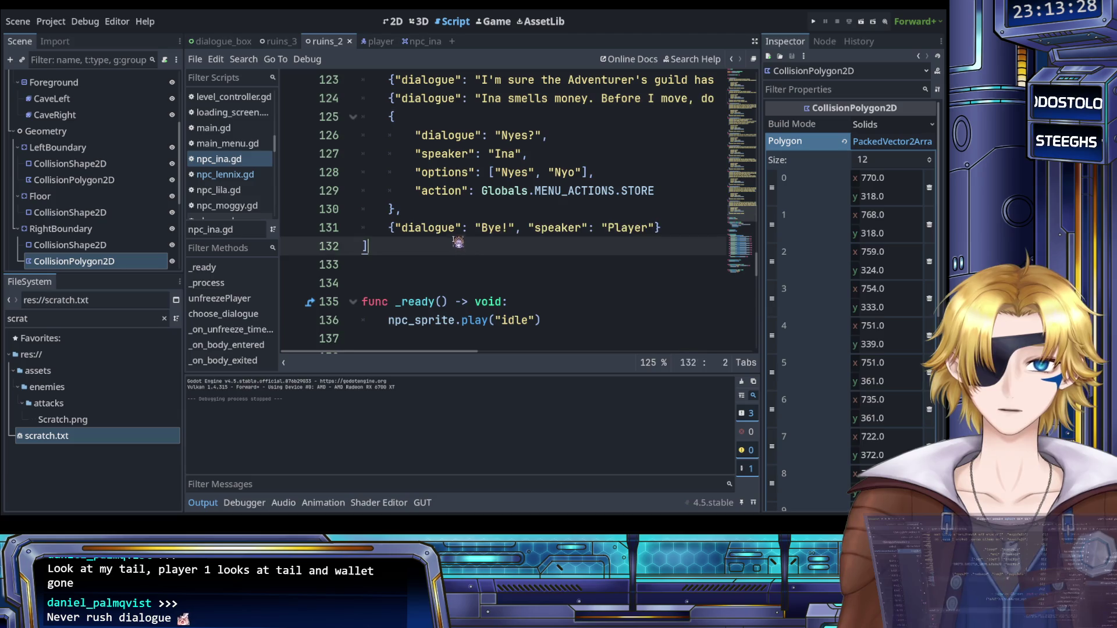
{"action": "scroll", "coordinate": [454, 239], "scroll_direction": "up", "scroll_amount": 4}
{"action": "left_click", "coordinate": [446, 227], "text": "shift"}
{"action": "scroll", "coordinate": [447, 227], "scroll_direction": "up", "scroll_amount": 20}
{"action": "left_click", "coordinate": [436, 229], "text": "shift"}
{"action": "scroll", "coordinate": [437, 229], "scroll_direction": "up", "scroll_amount": 13}
{"action": "left_click", "coordinate": [430, 229], "text": "shift"}
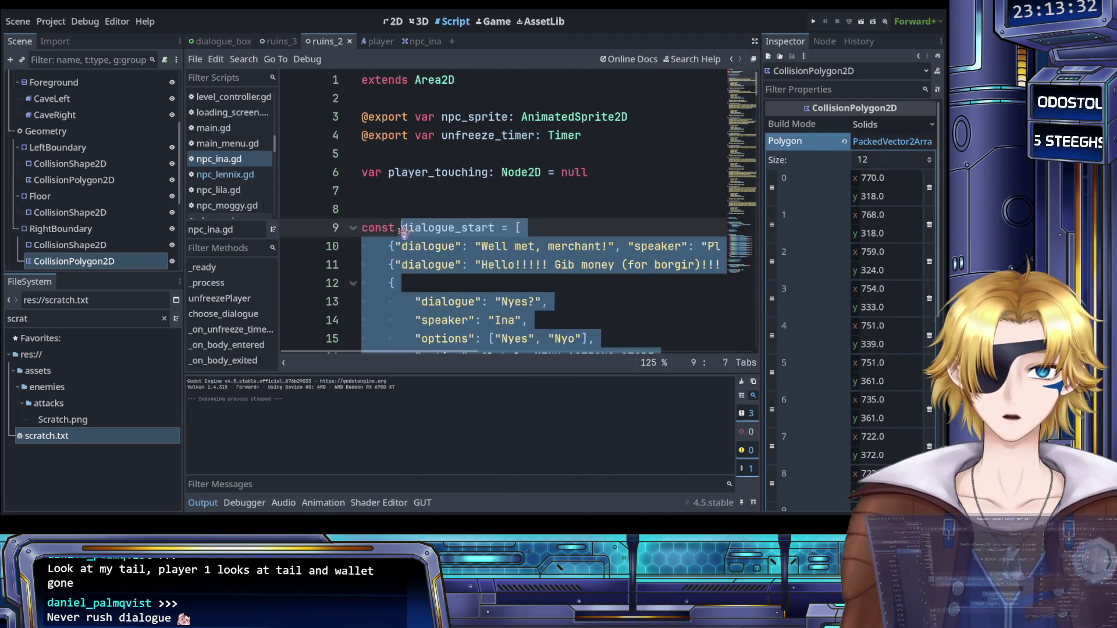
{"action": "left_click", "coordinate": [360, 233], "text": "shift"}
{"action": "left_click", "coordinate": [429, 265]}
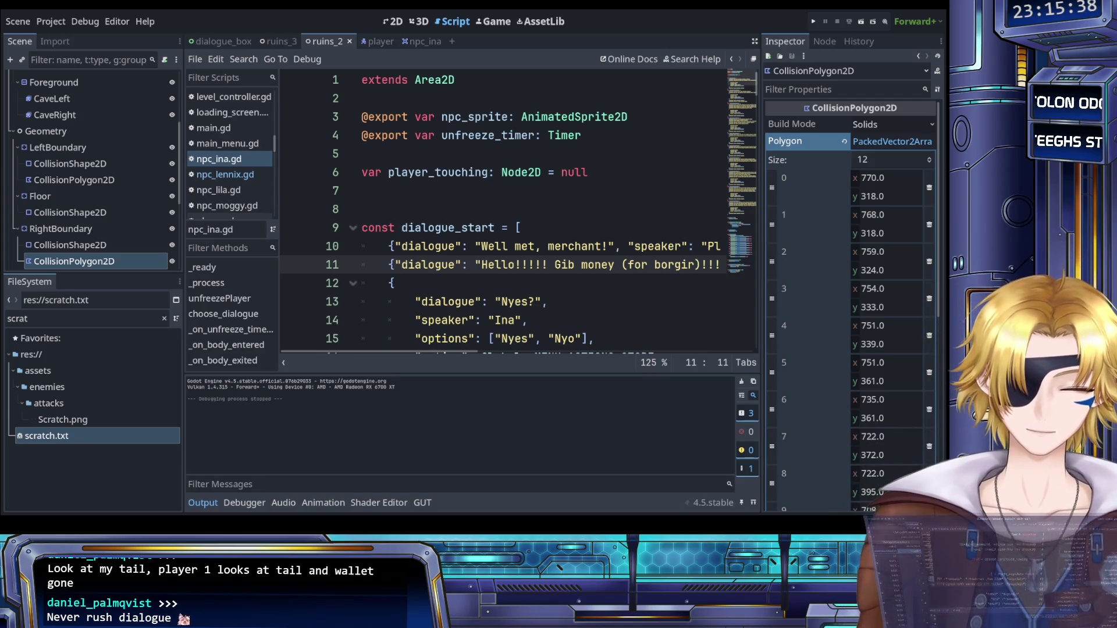
{"action": "left_click", "coordinate": [475, 302]}
{"action": "key", "text": "ctrl+s"}
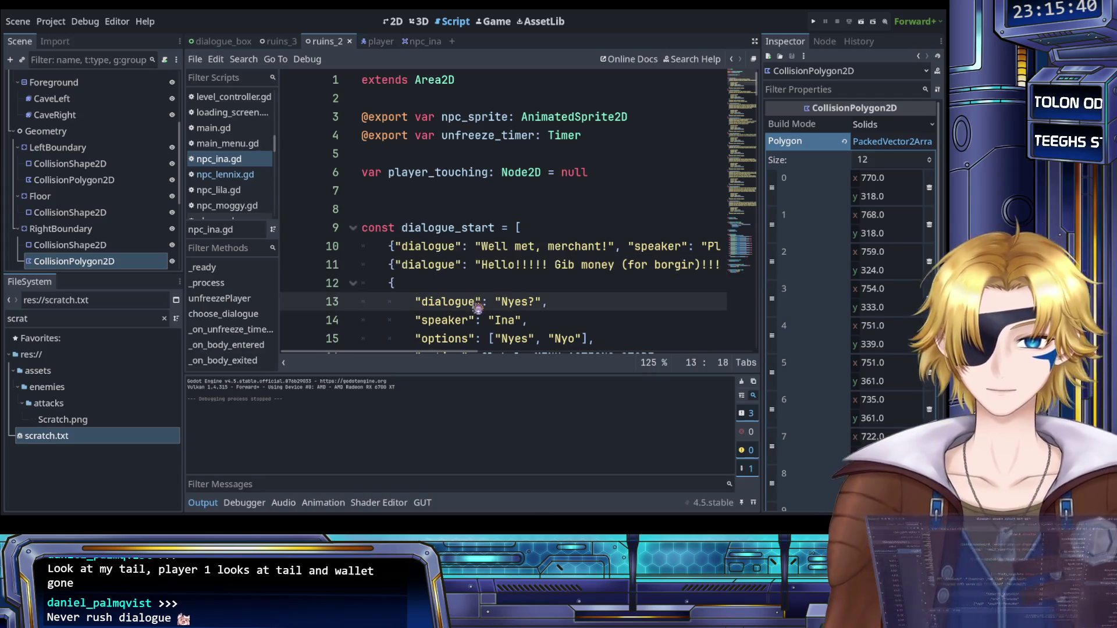